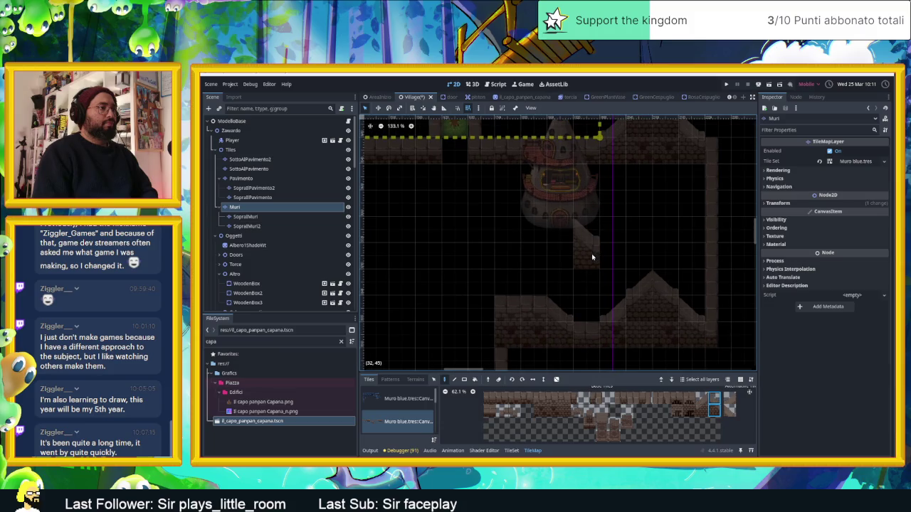
- Move the IlCapoPanpanCapana2 house 240 px right, reselect the Muri layer and save Village
left_click_drag(616, 251, 626, 276)
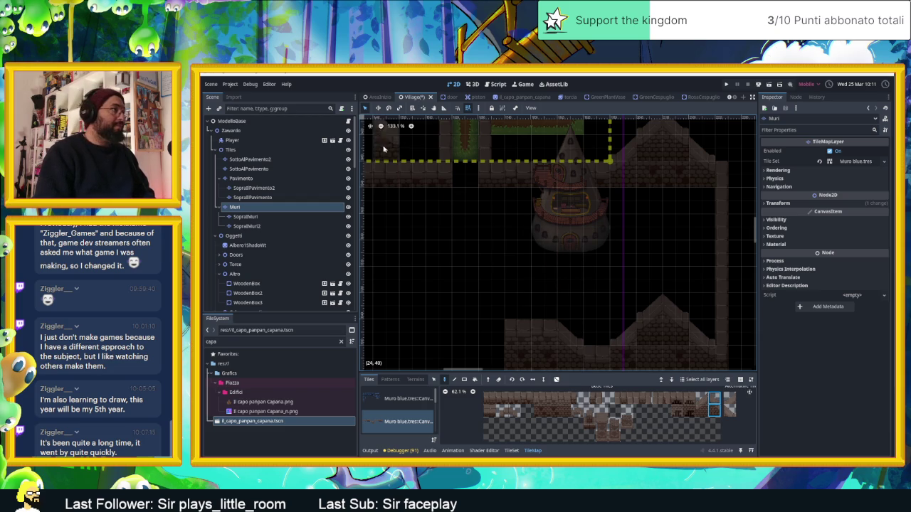
left_click(246, 122)
mouse_move(563, 220)
left_mouse_down()
mouse_move(676, 223)
mouse_move(663, 220)
left_mouse_up()
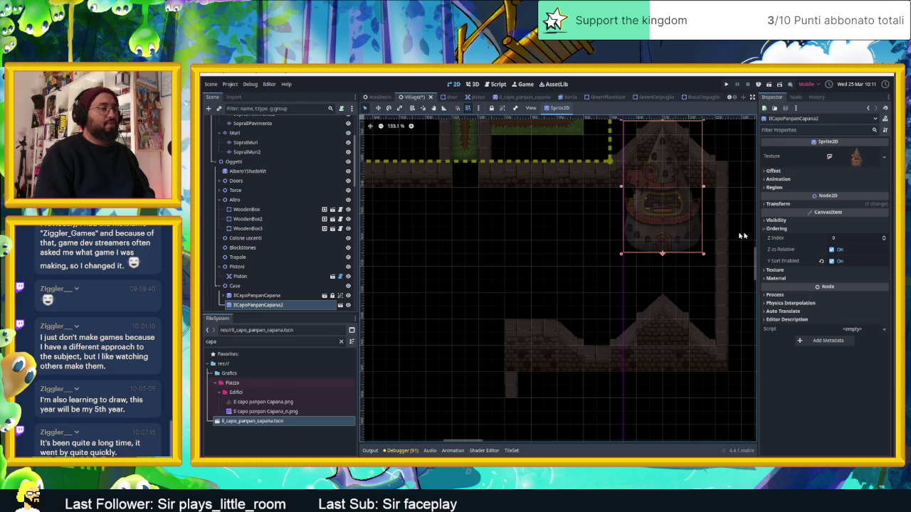
left_click(728, 235)
key("ctrl+s")
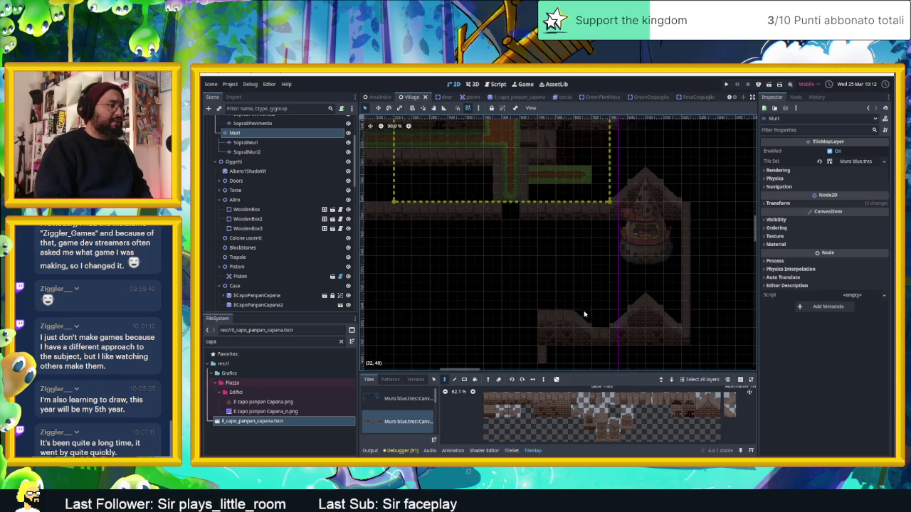
- Pick a wall tile and paint it onto the Muri layer
scroll(592, 305, "down", 2)
left_click(640, 399)
left_click(531, 292)
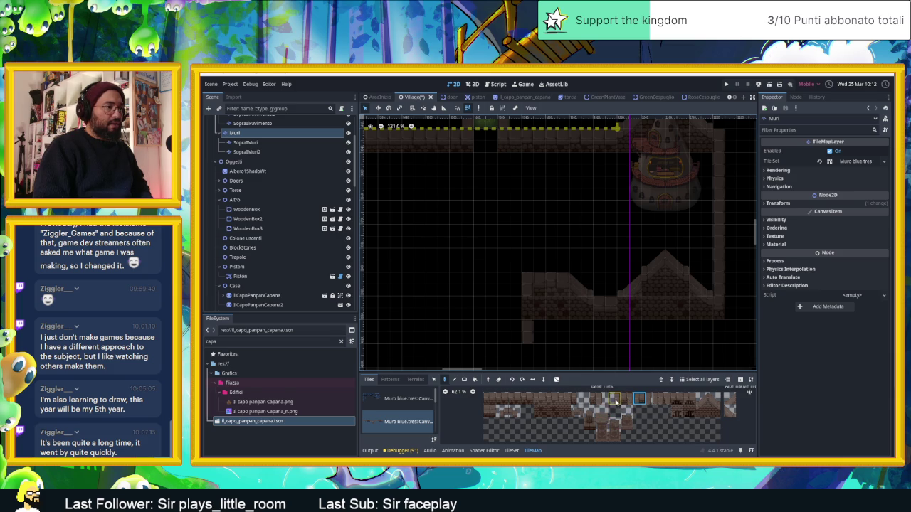
left_click(602, 400)
left_click_drag(552, 315, 547, 299)
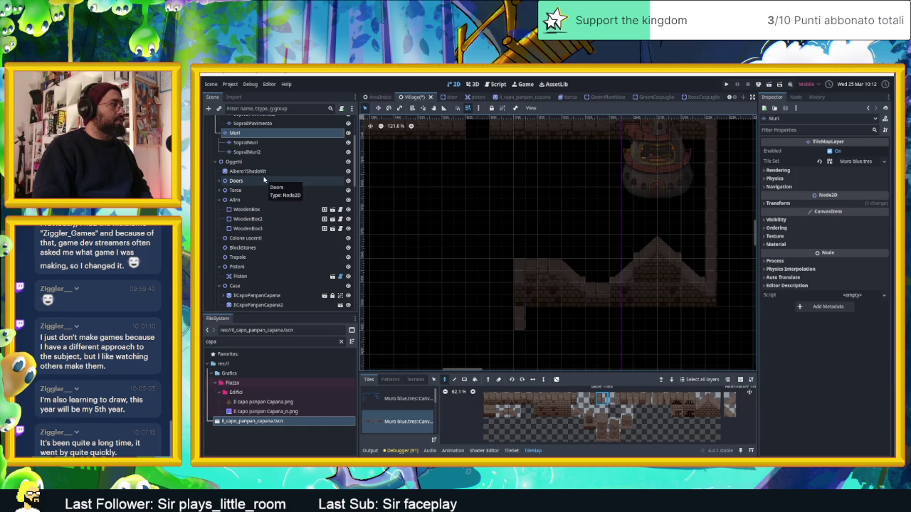
- Paint a wall tile on the SopraMuri layer, then return to the Muri layer
left_click(243, 143)
left_click(520, 312)
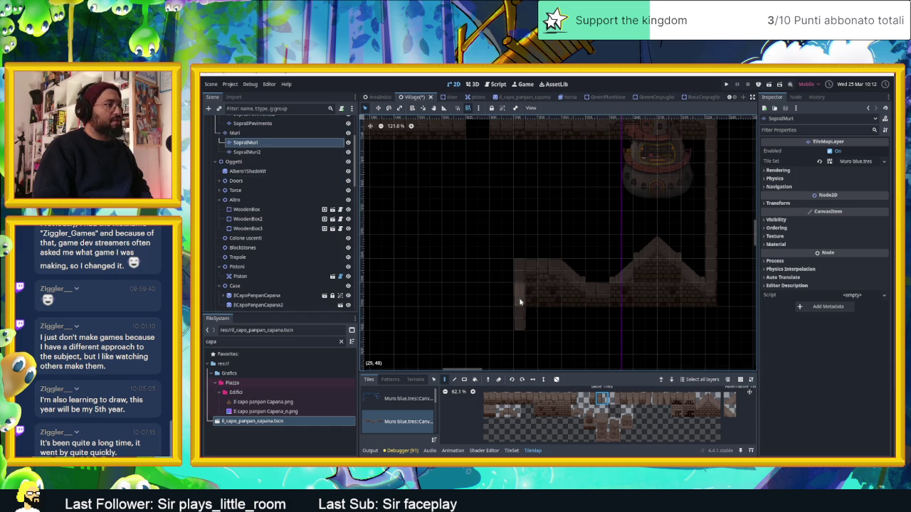
scroll(586, 350, "down", 2)
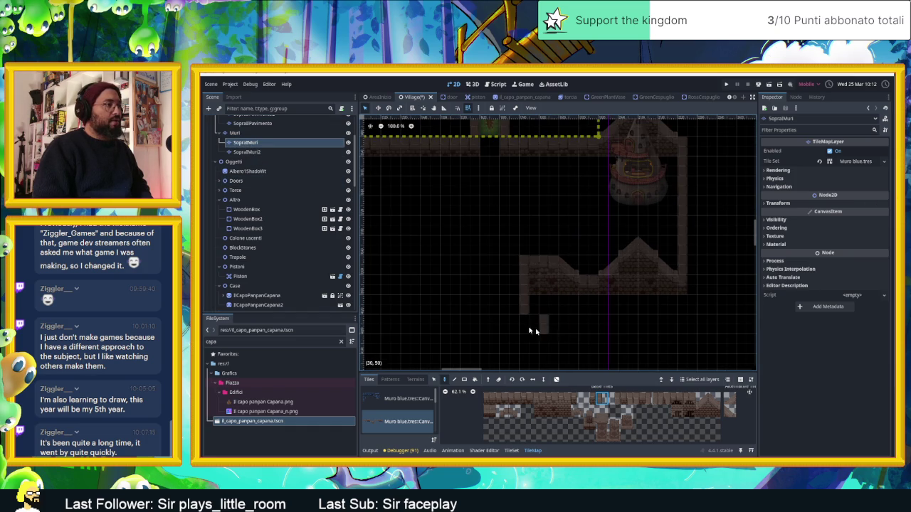
left_click(242, 133)
scroll(612, 278, "up", 1)
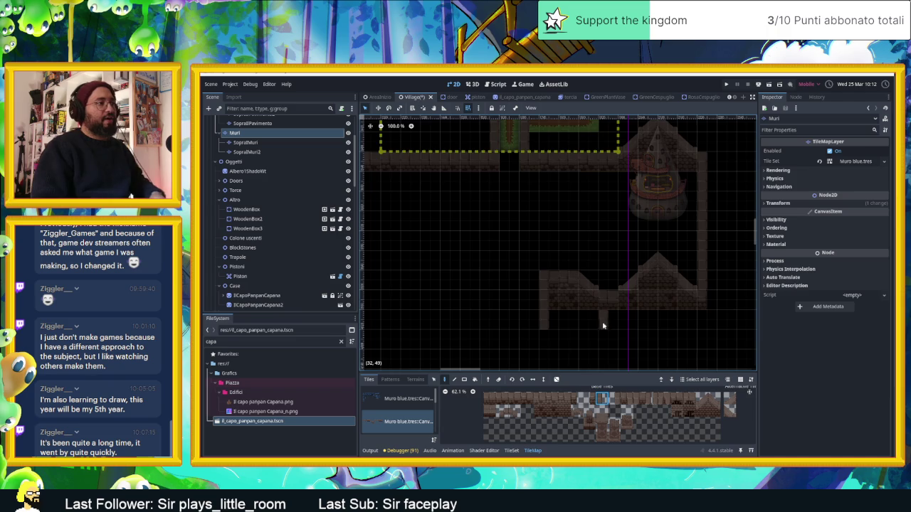
scroll(605, 299, "down", 2)
- Extend the wall column downward and paint a four-tile horizontal wall row
left_click(551, 301)
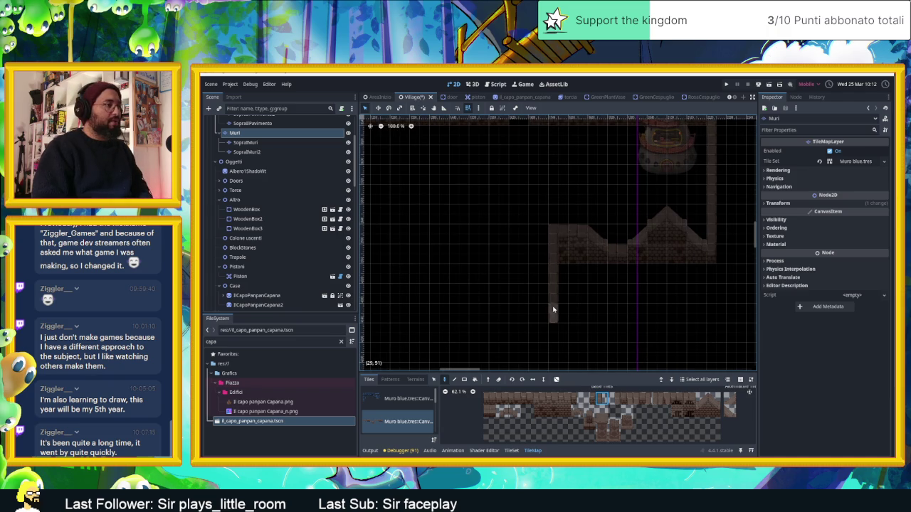
left_click_drag(485, 400, 530, 400)
left_click(572, 341)
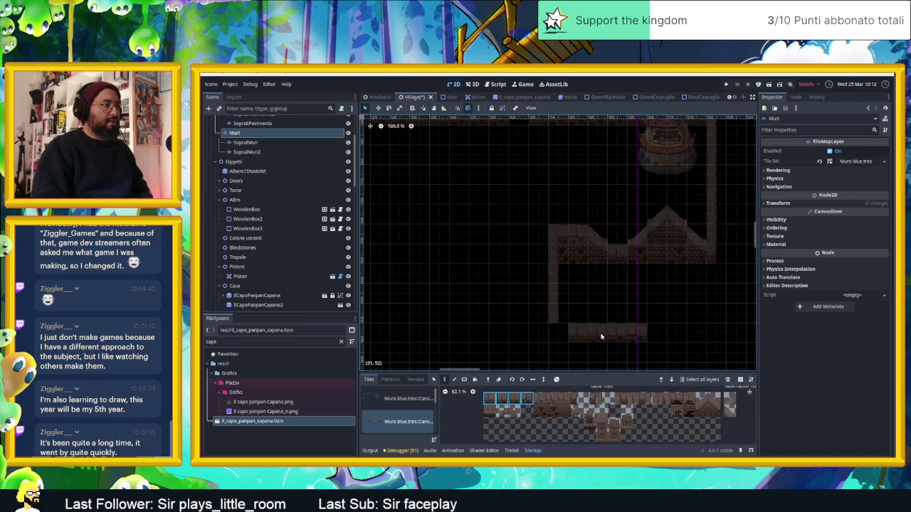
scroll(677, 289, "down", 4)
scroll(677, 289, "up", 3)
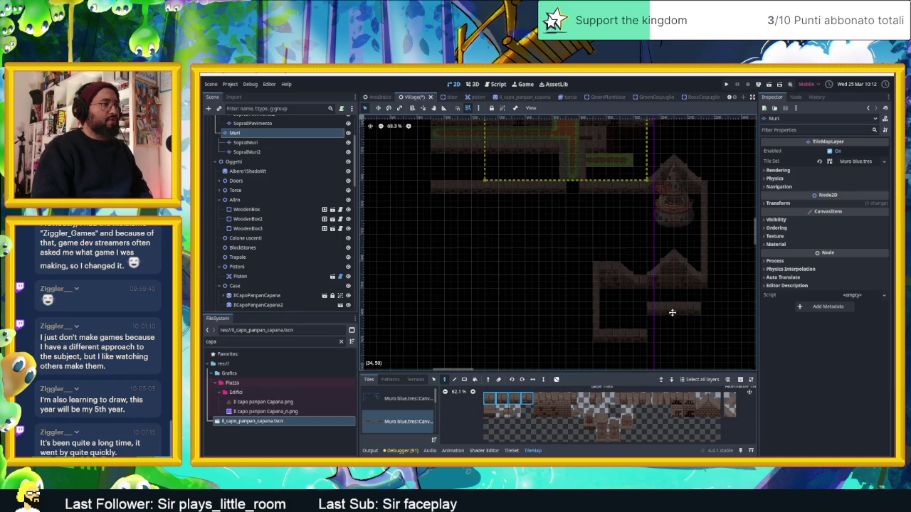
scroll(628, 268, "up", 2)
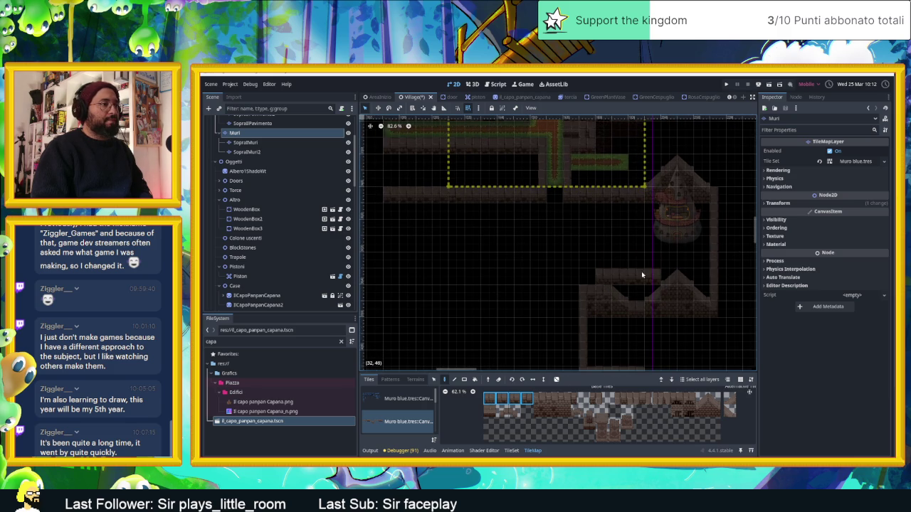
left_click(502, 453)
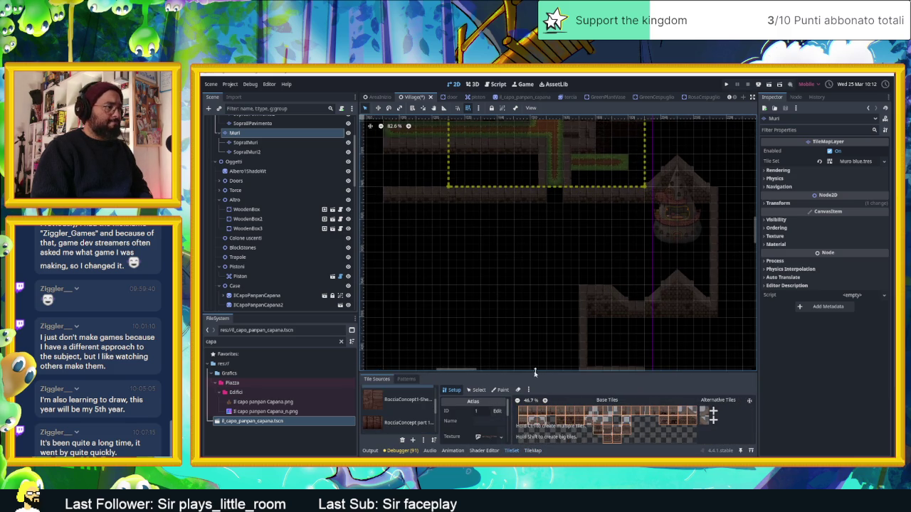
- Enlarge the TileSet panel, select a wall tile and expand its Physics Layer 0 settings
left_click_drag(563, 372, 564, 325)
left_click(477, 339)
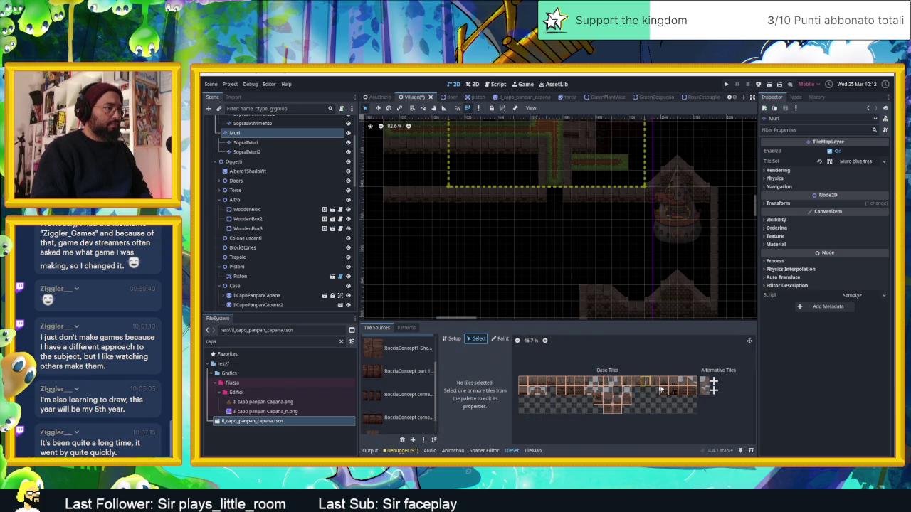
left_click(691, 393)
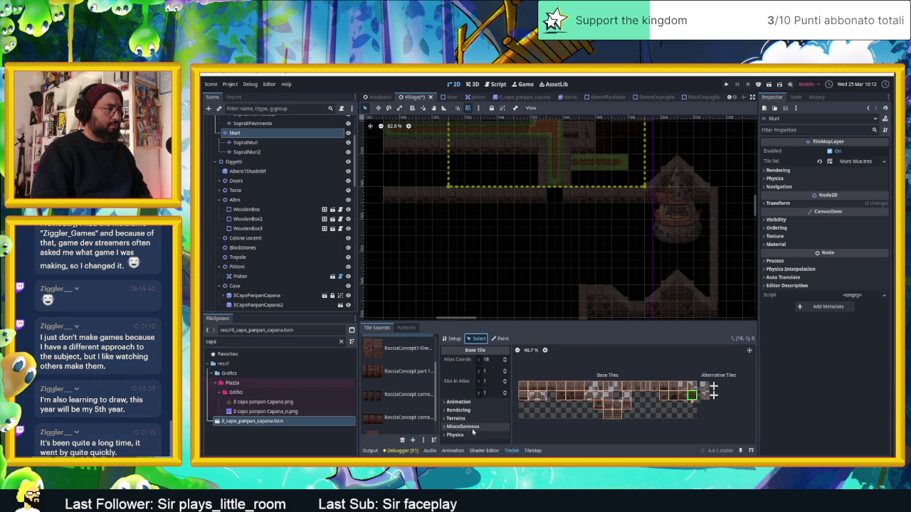
left_click(456, 435)
scroll(478, 432, "down", 1)
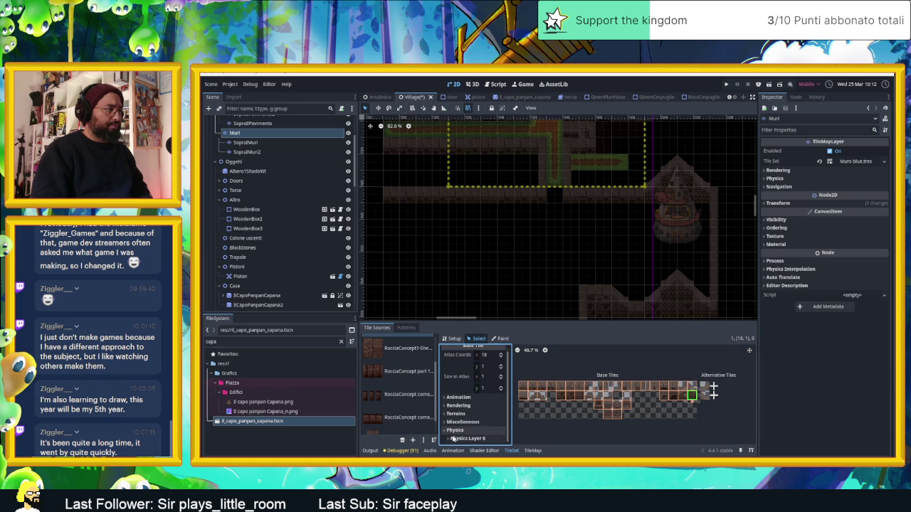
left_click(453, 438)
scroll(482, 425, "down", 3)
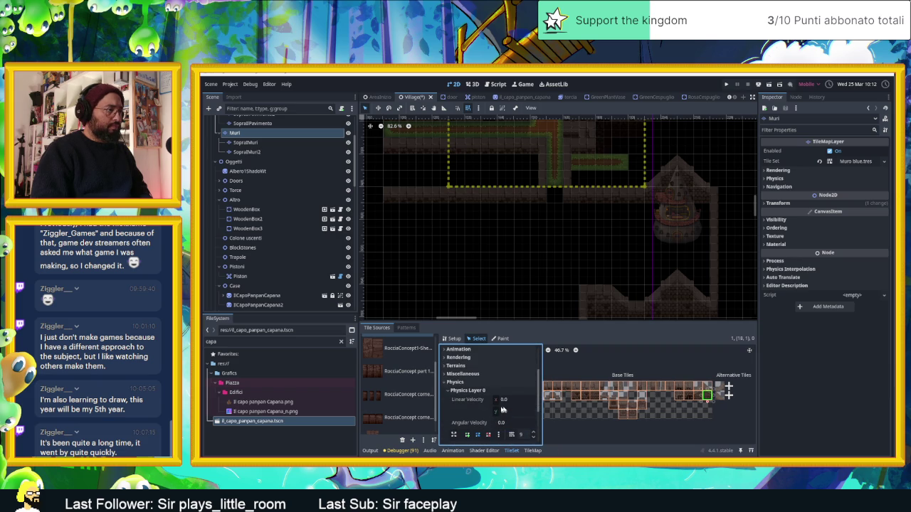
scroll(517, 410, "down", 3)
scroll(695, 410, "up", 3)
- Step through neighbouring wall tiles and their alternatives, comparing collision shapes
left_click(718, 386)
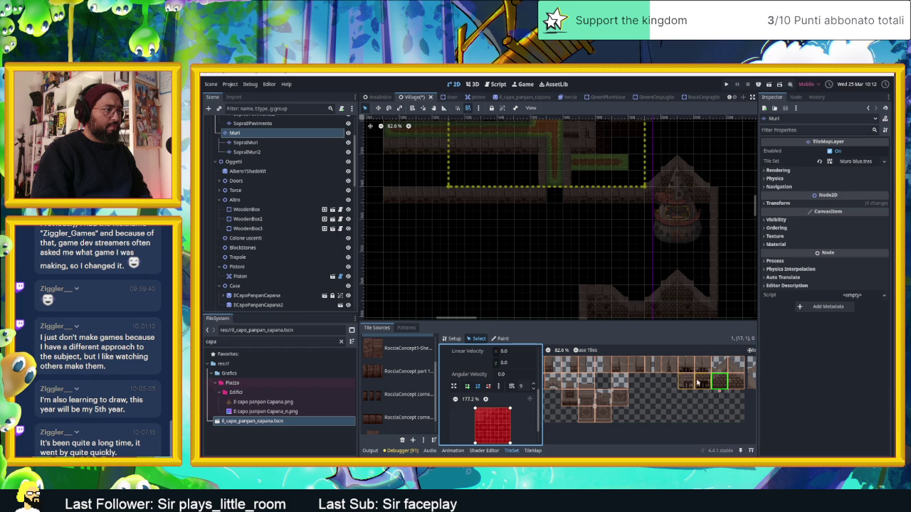
left_click(728, 366)
left_click(719, 366)
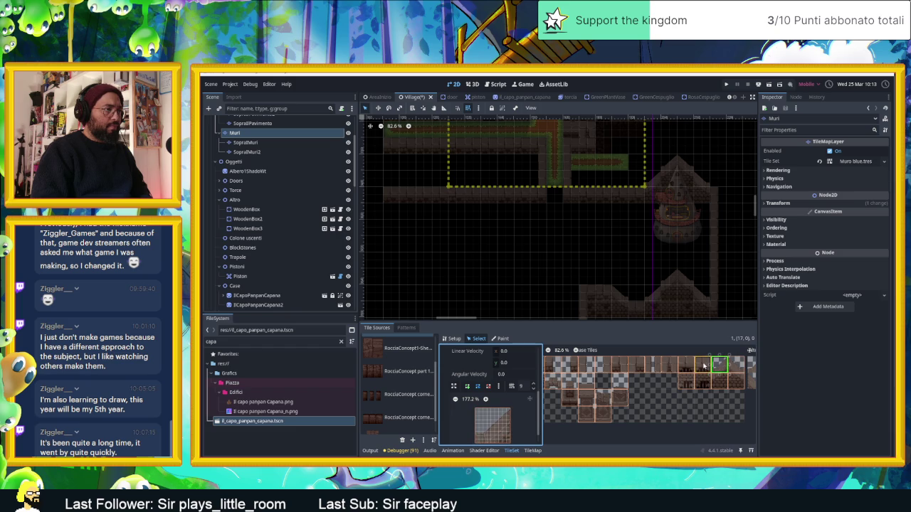
left_click(703, 366)
left_click(670, 366)
left_click(654, 366)
scroll(688, 389, "right", 3)
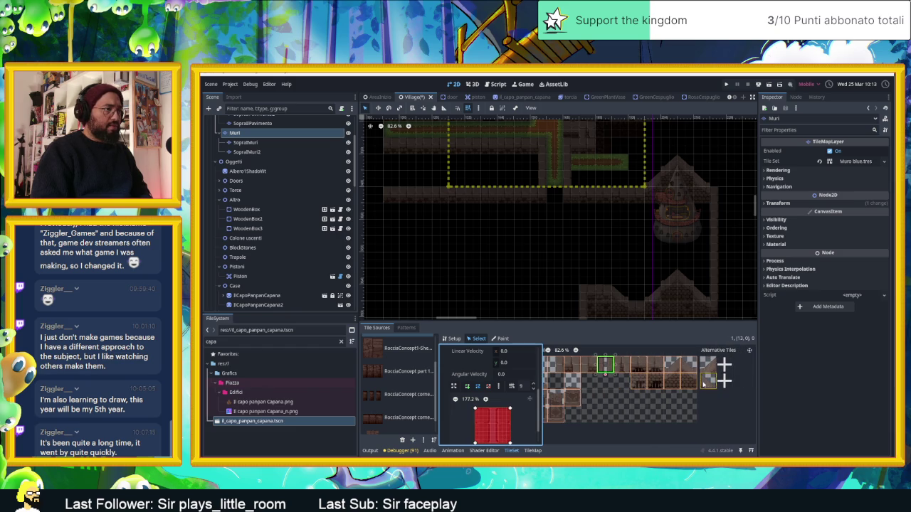
left_click(707, 379)
left_click(708, 366)
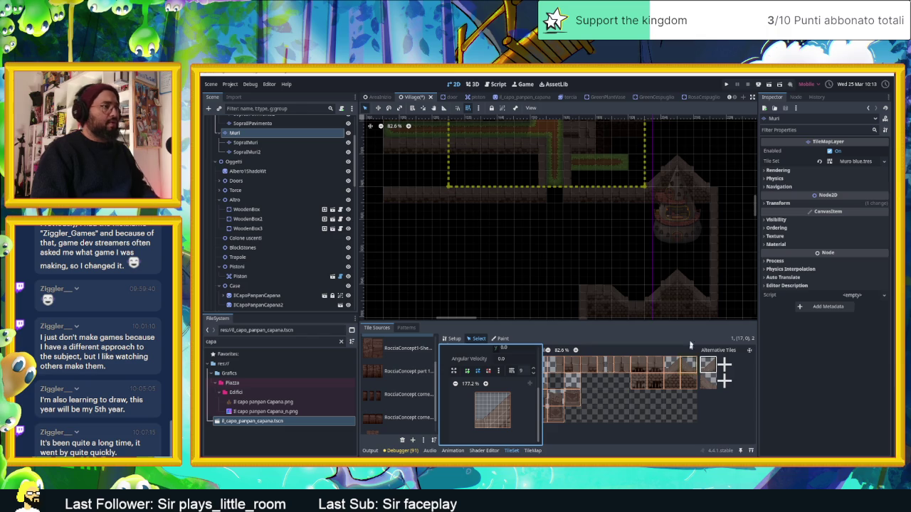
scroll(672, 290, "down", 2)
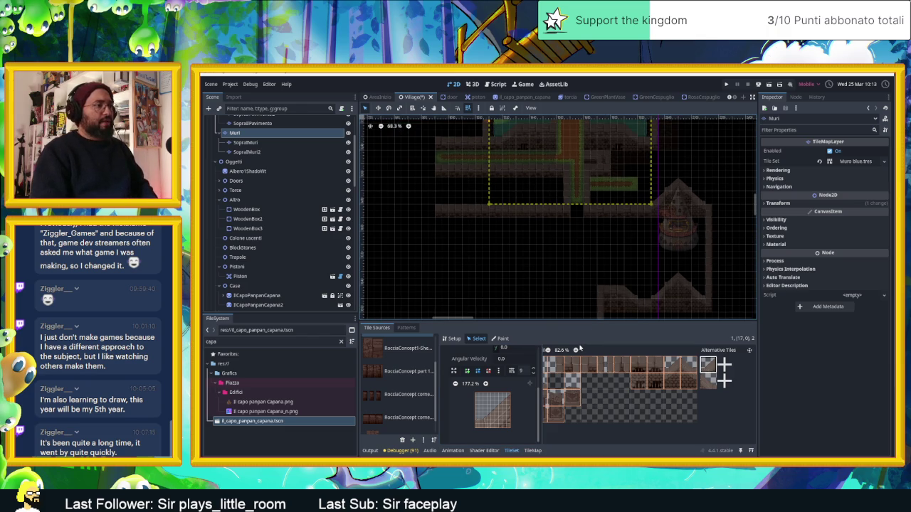
- Inspect the collision shapes of atlas tiles (17,1) and (18,1)
left_click(674, 380)
left_click(689, 382)
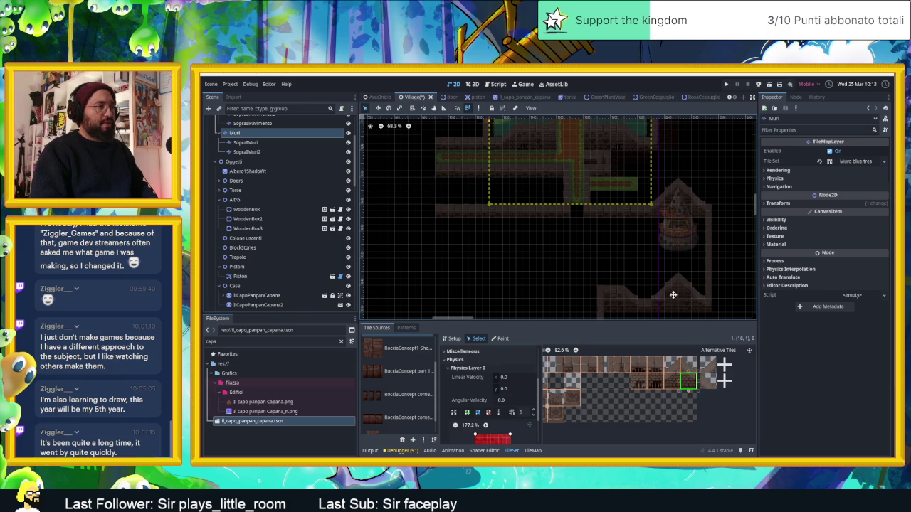
scroll(673, 296, "up", 3)
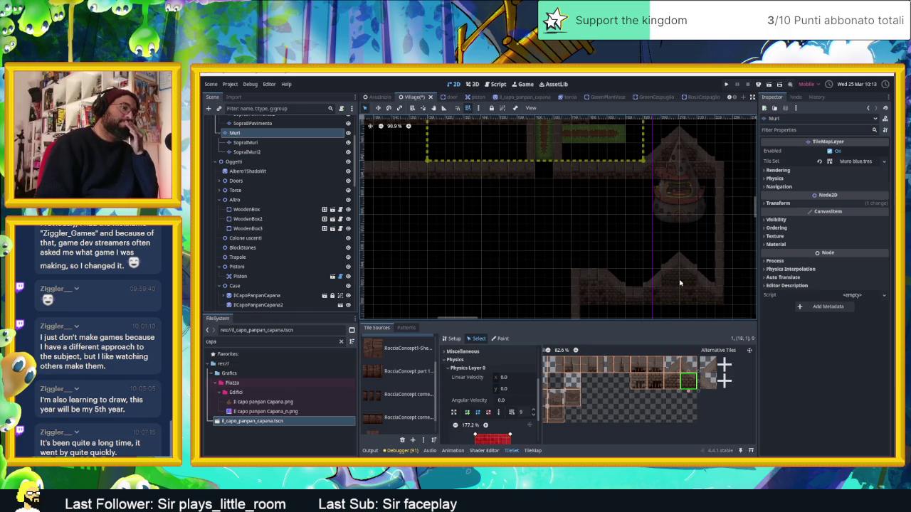
scroll(680, 283, "down", 4)
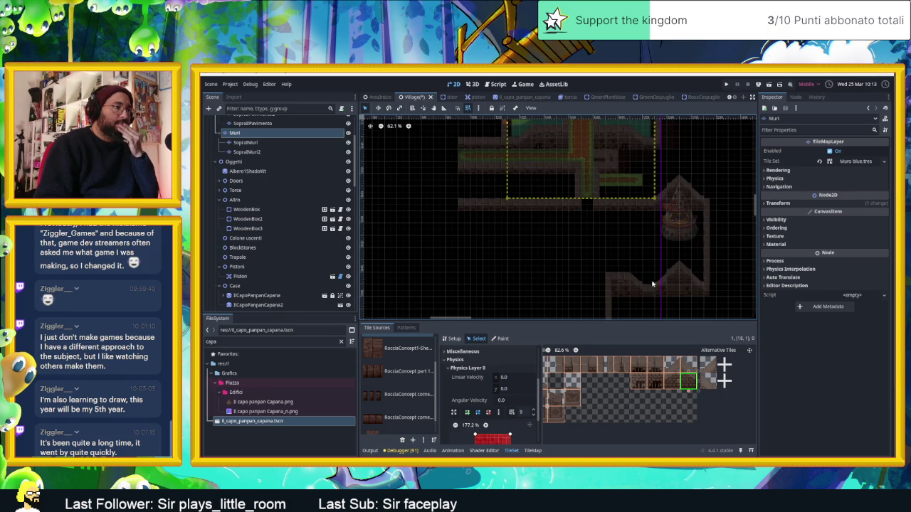
scroll(662, 282, "up", 3)
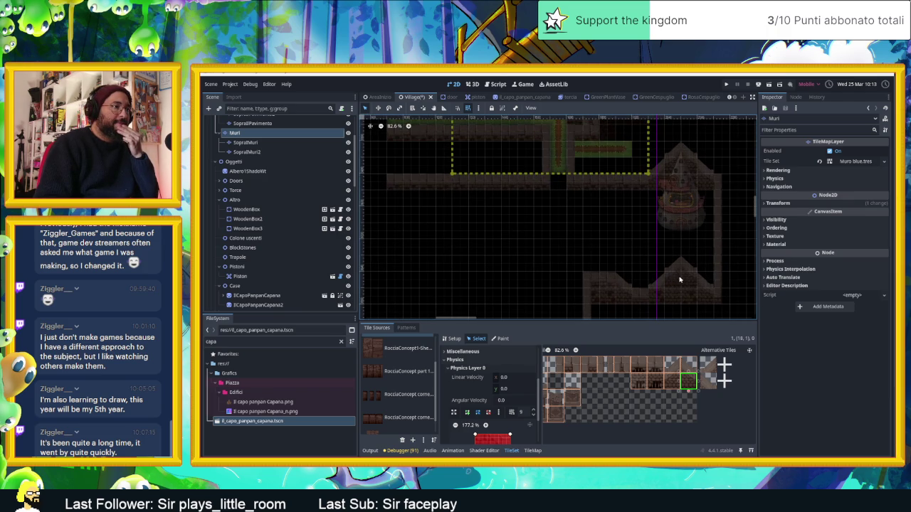
left_click(671, 384)
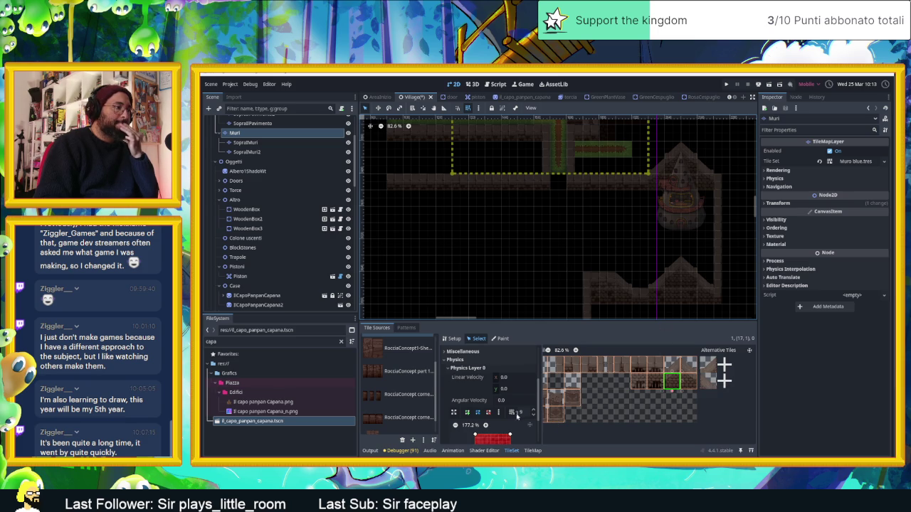
- Remove the Physics Layer 0 collision shape from wall tile (18,1)
left_click(489, 414)
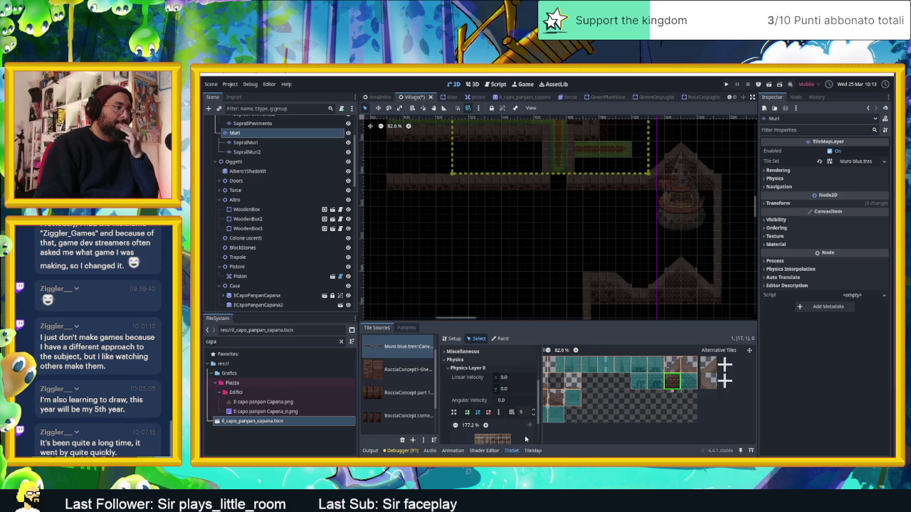
left_click(685, 383)
left_click(498, 412)
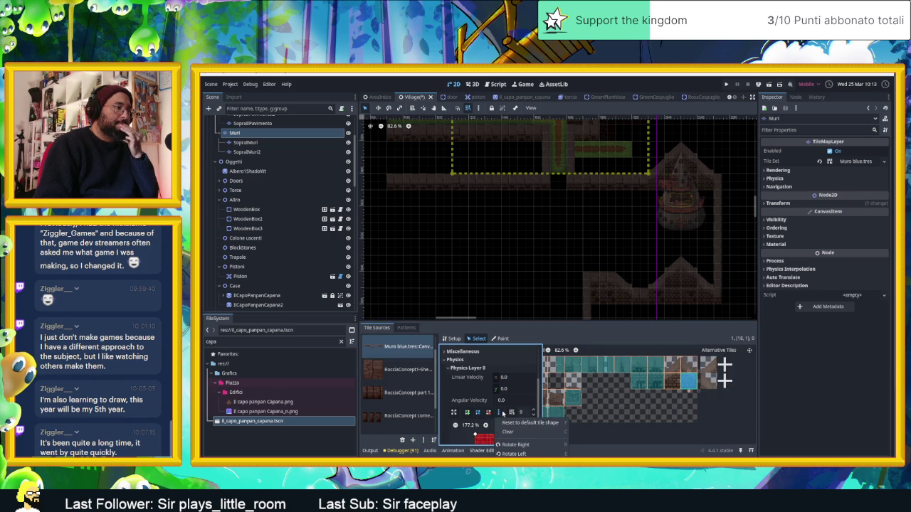
left_click(525, 433)
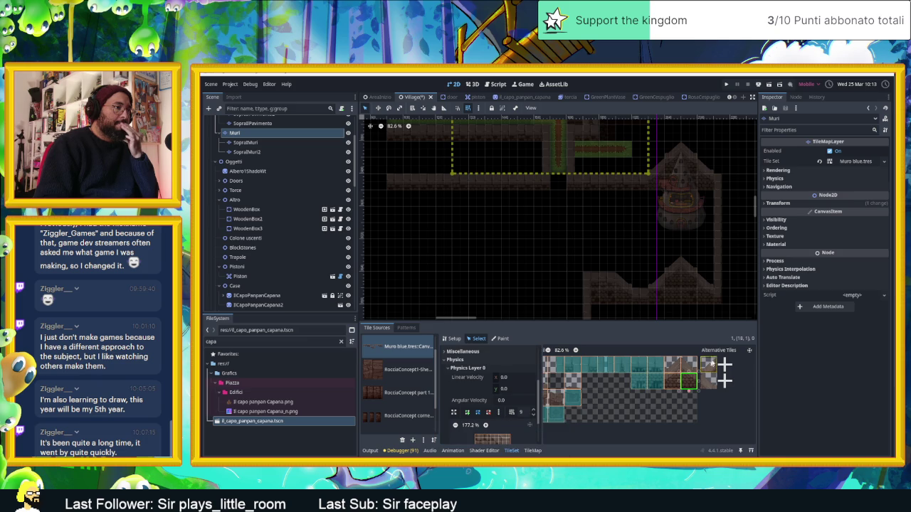
- Bring the right end of the tile atlas into view and save the Village scene
scroll(648, 368, "down", 4)
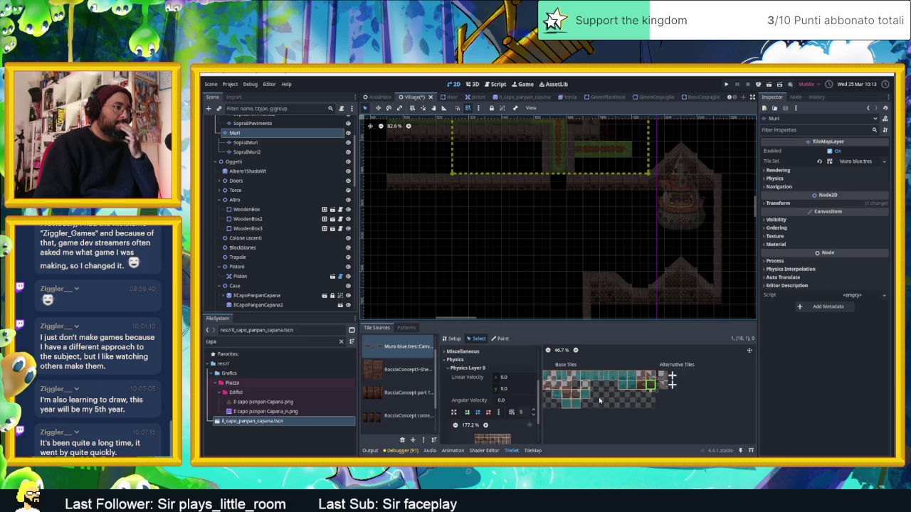
left_click_drag(618, 405, 645, 403)
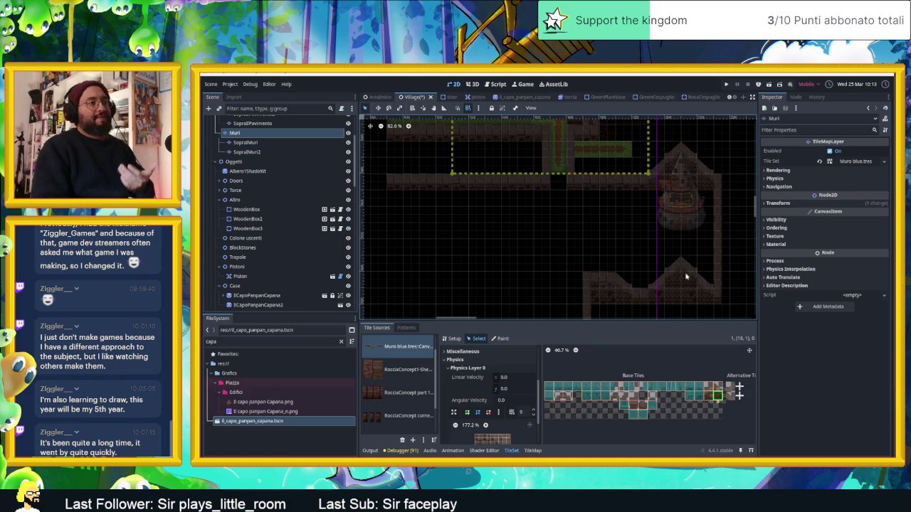
key("ctrl+s")
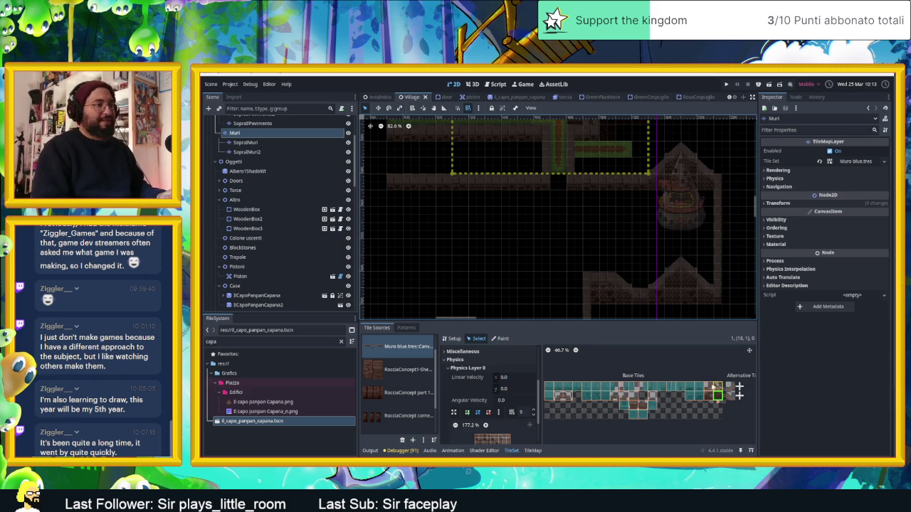
left_click(710, 387)
- Expand the Rendering properties and select a 2x2 block of wall tiles around (17,1)-(18,1)
scroll(506, 406, "down", 2)
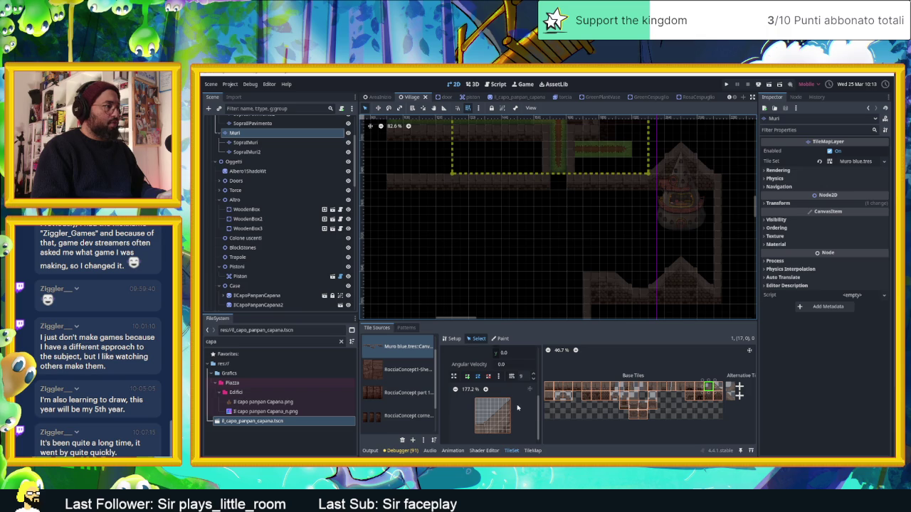
scroll(517, 408, "up", 1)
scroll(500, 400, "down", 1)
scroll(506, 402, "up", 3)
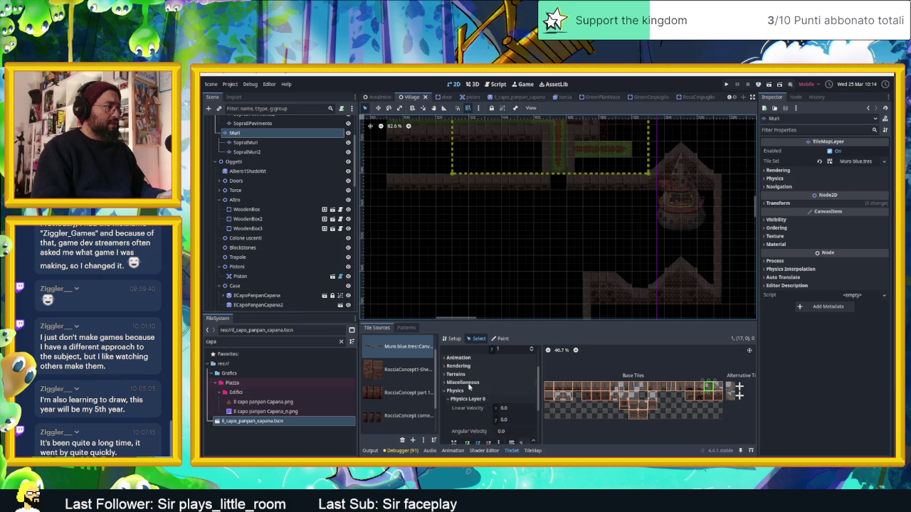
left_click(456, 367)
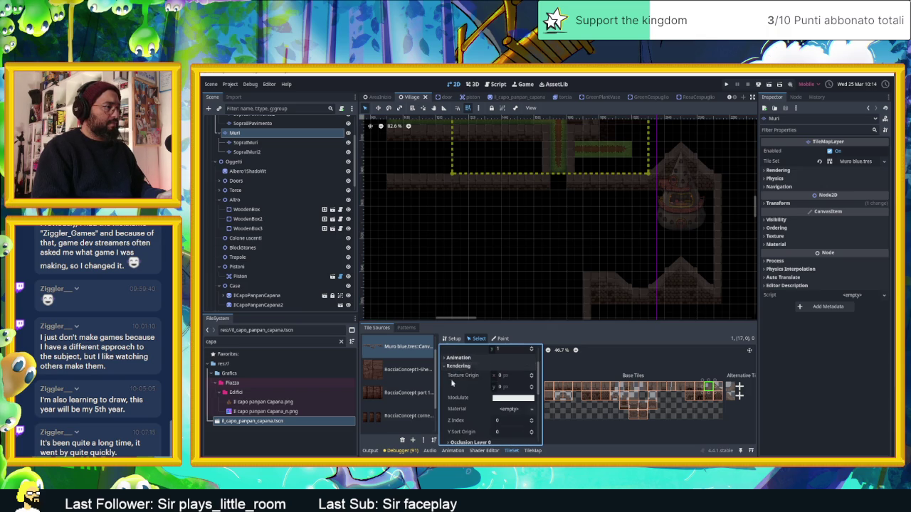
scroll(452, 384, "down", 1)
scroll(705, 406, "up", 2)
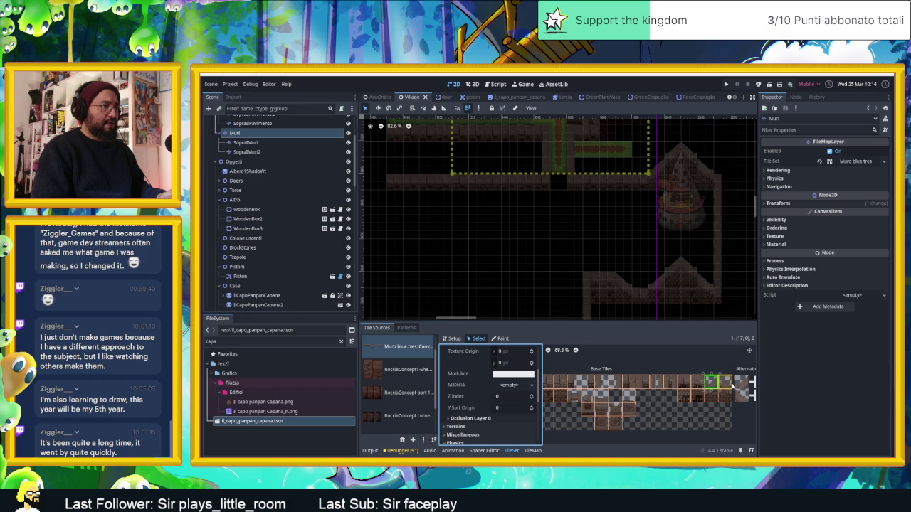
left_click(726, 385)
left_click(723, 398)
left_click(713, 399)
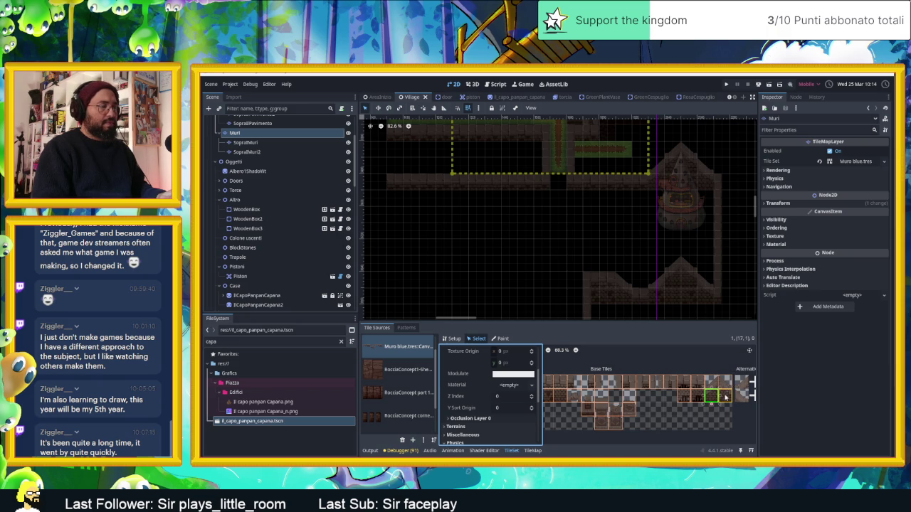
left_click_drag(727, 384, 714, 400)
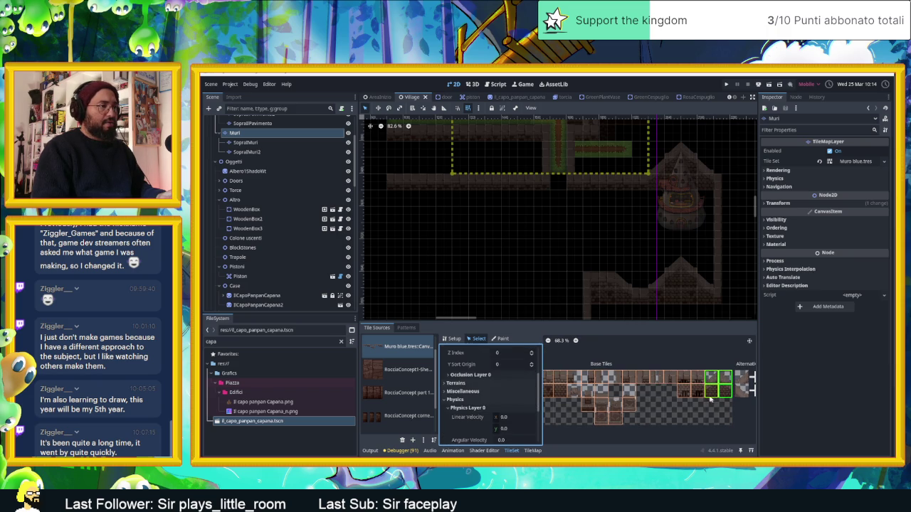
- Try Z Index 1 on the block, revert it to 0, then save and launch the game
scroll(509, 392, "up", 2)
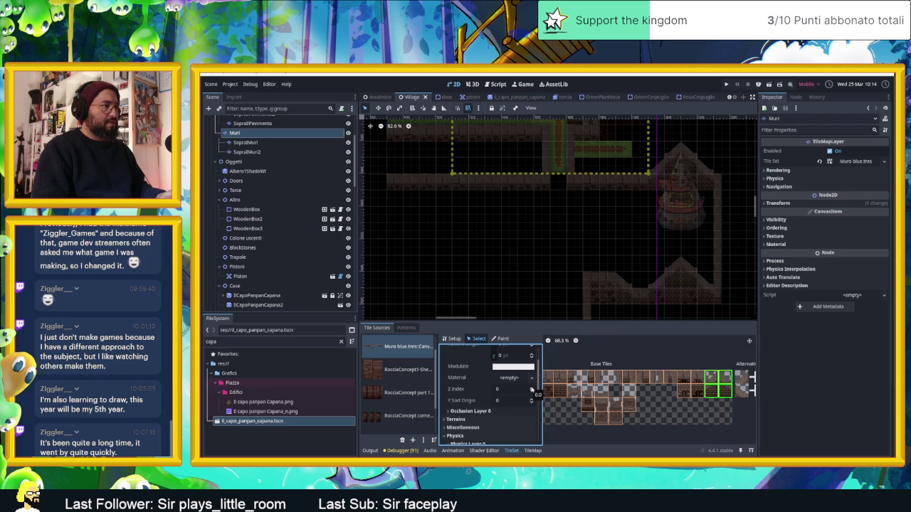
left_click(531, 389)
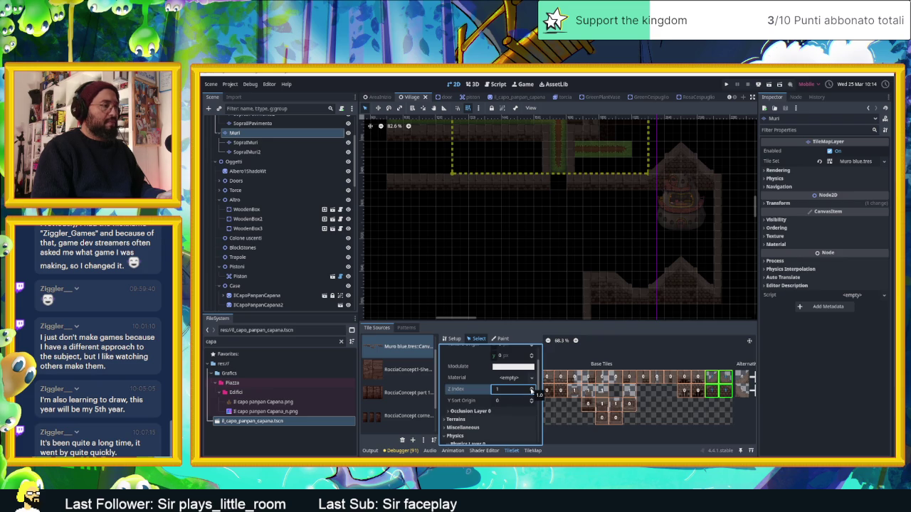
left_click(533, 393)
left_click(573, 266)
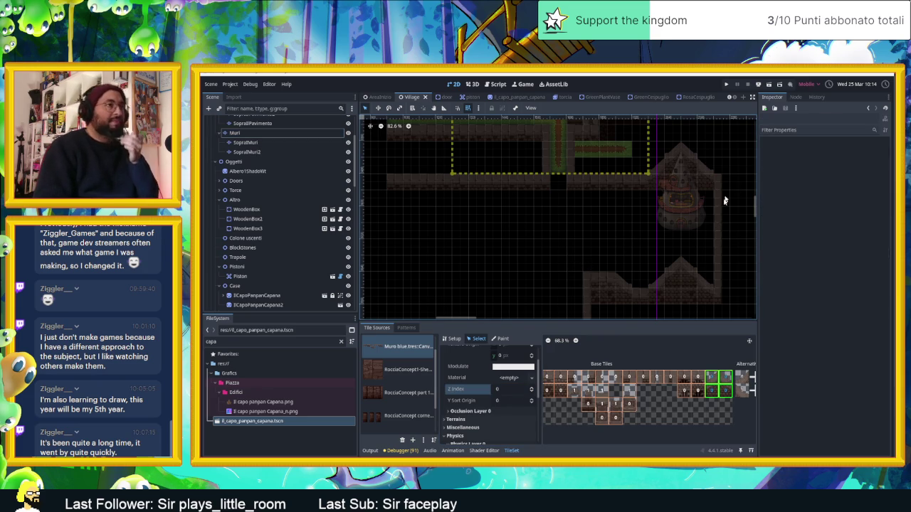
key("ctrl+s")
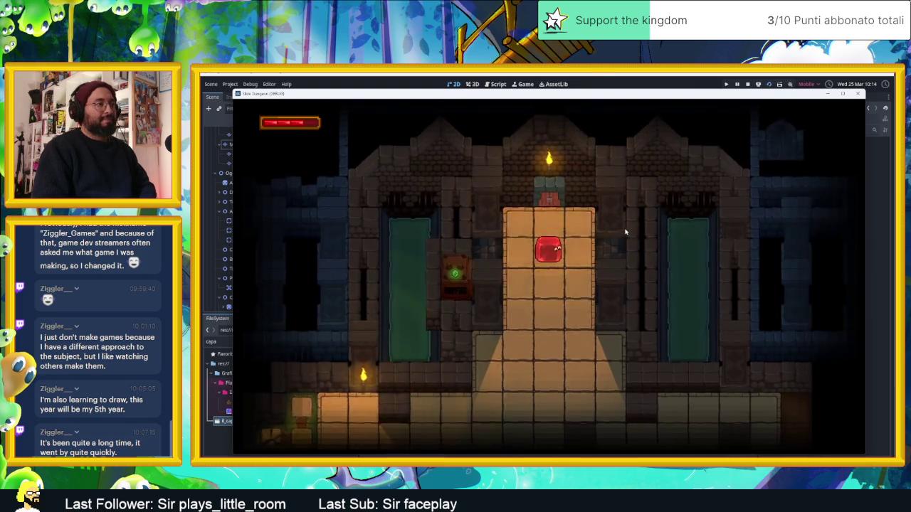
- Move the slime down, left and up through the level, then stop the game
key("Down")
key("Left")
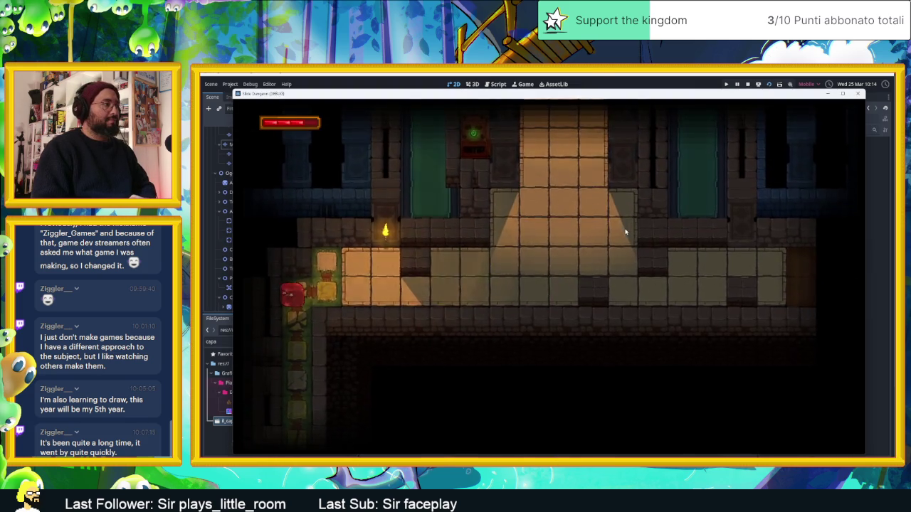
key("Up")
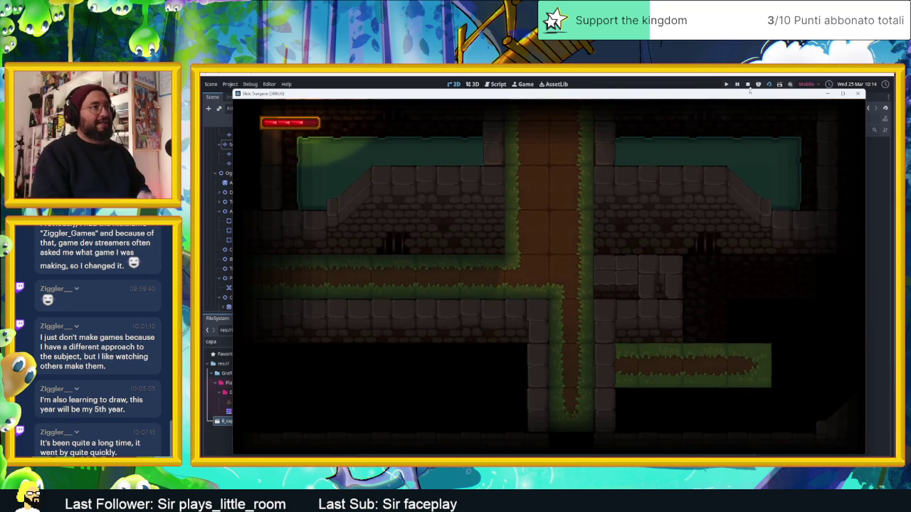
left_click(747, 84)
- Paint a wall tile on the Muri layer in the empty lower floor area
scroll(634, 210, "up", 3)
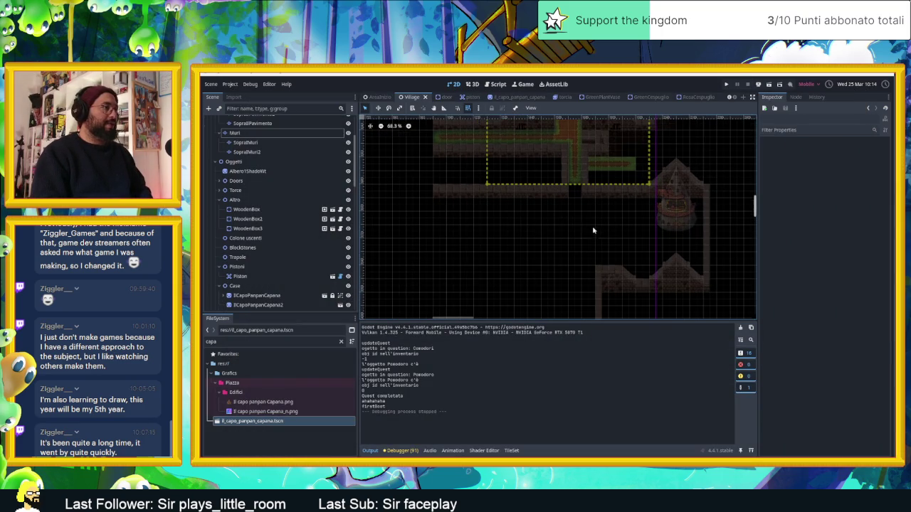
left_click(235, 133)
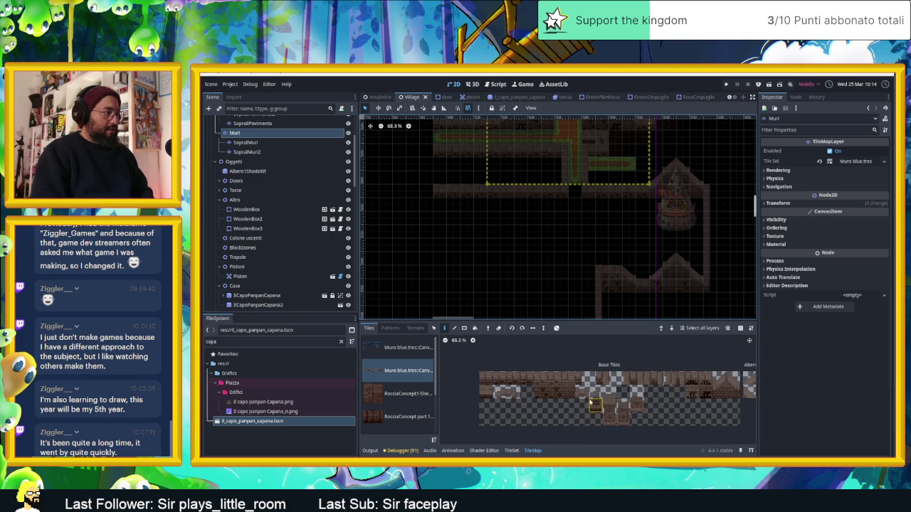
left_click(575, 231)
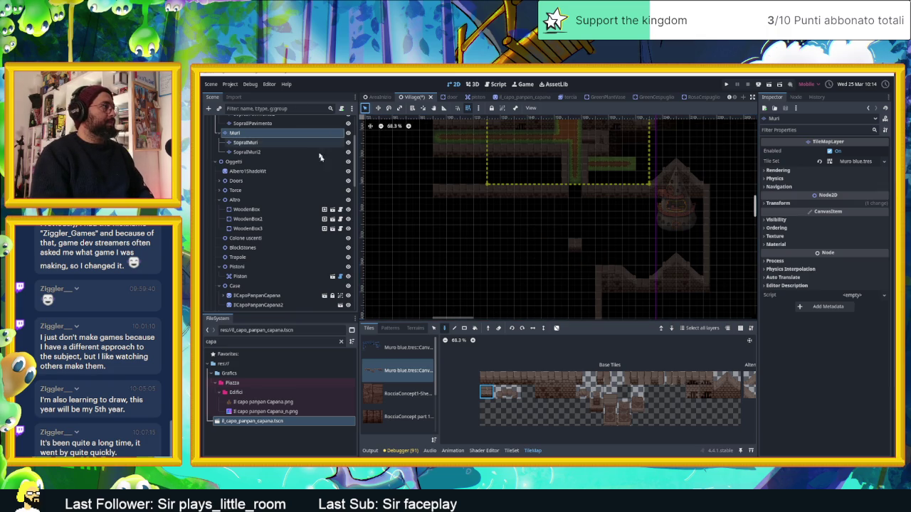
left_click(511, 161)
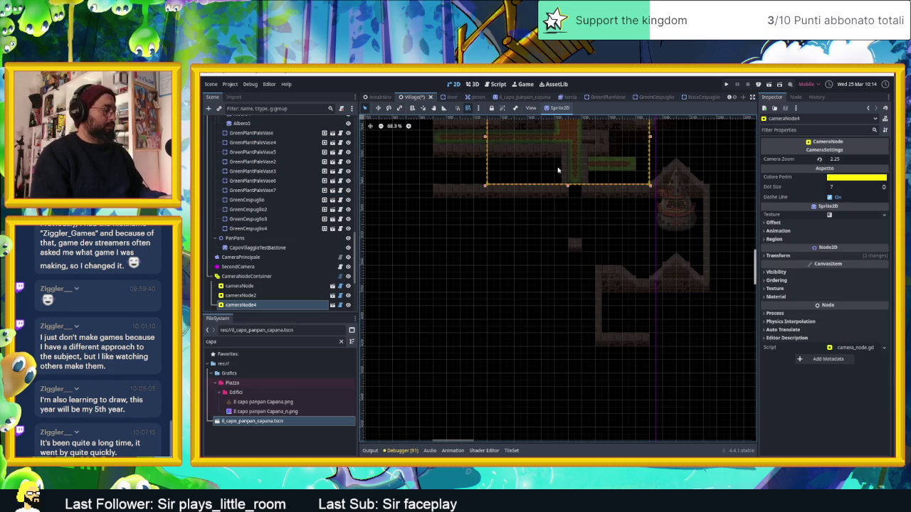
- Duplicate cameraNode4 as cameraNode5, move it down over the new wall block, and save
key("ctrl+d")
mouse_move(590, 161)
left_mouse_down()
mouse_move(604, 256)
mouse_move(591, 258)
left_mouse_up()
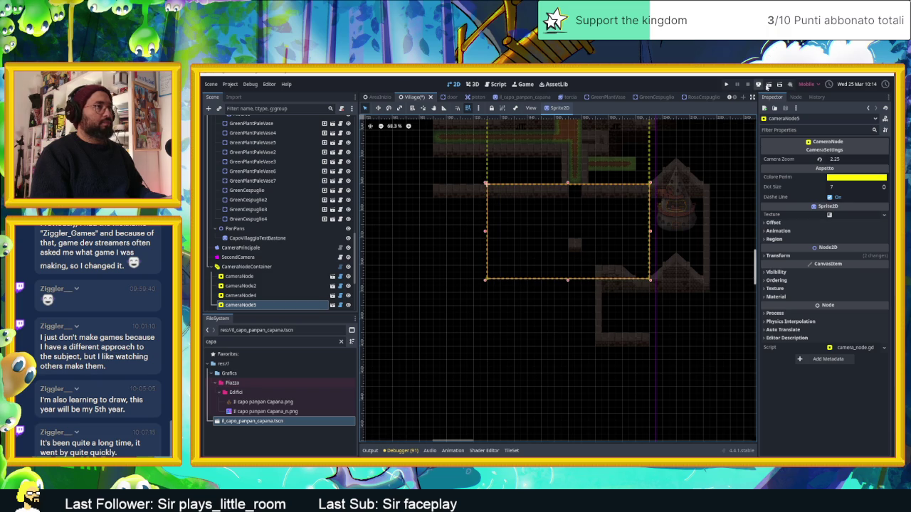
key("ctrl+s")
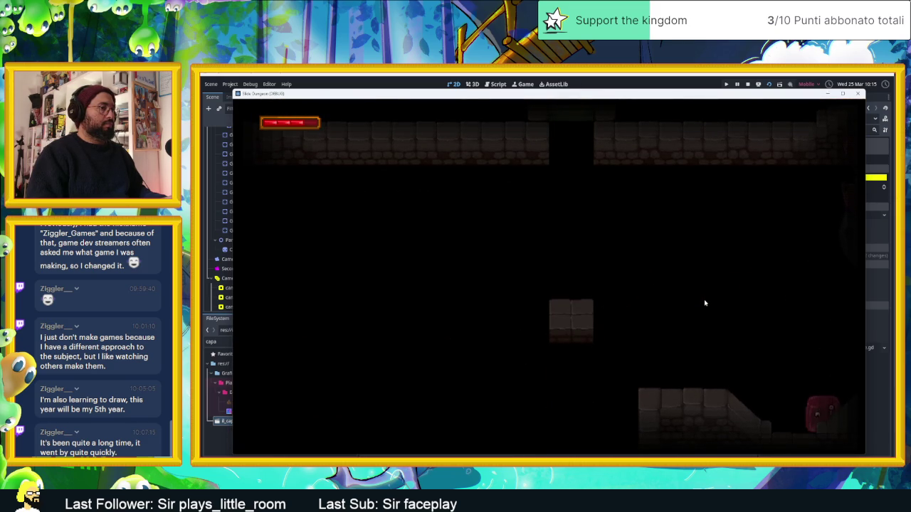
- Test-run the game, jumping and dashing the slime left to the new block, then stop it
key("Left")
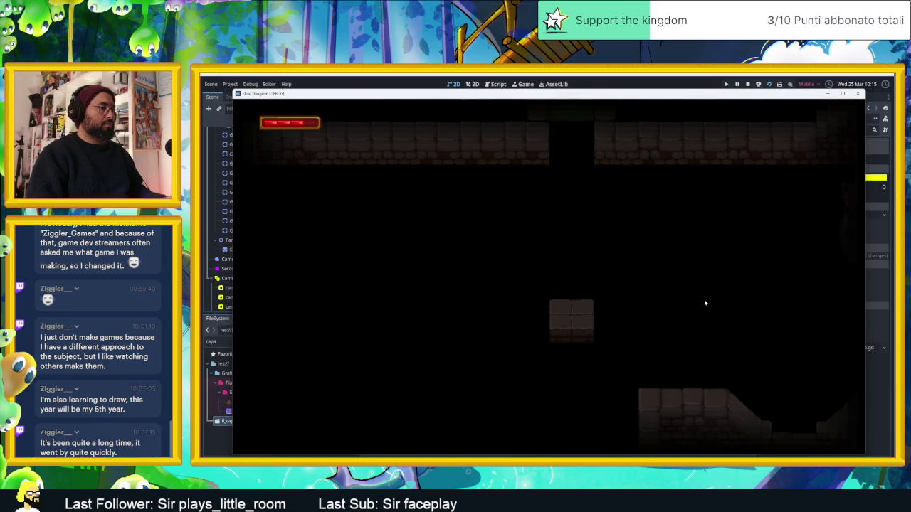
key("space")
key("Left")
left_click(748, 84)
scroll(694, 255, "down", 1)
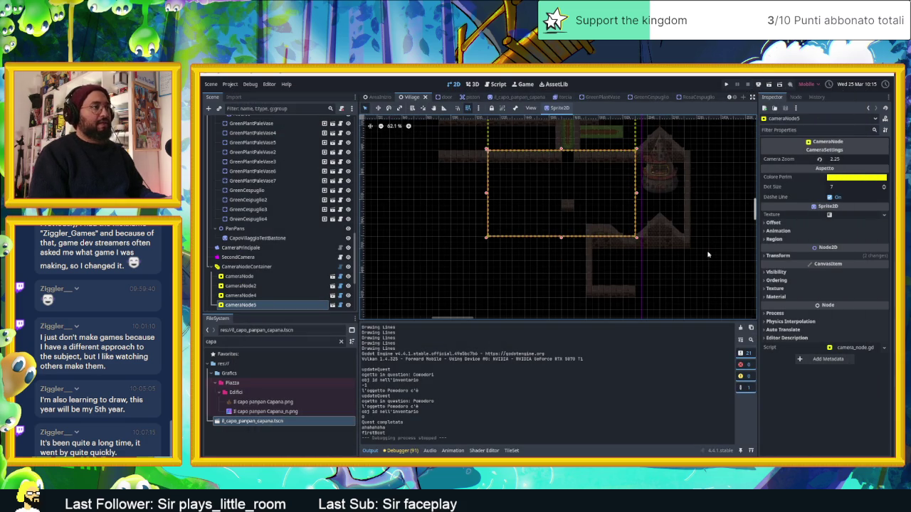
- Zoom to the house's lower roof, hide CameraNodeContainer's camera zones, and select Muri
scroll(708, 254, "up", 3)
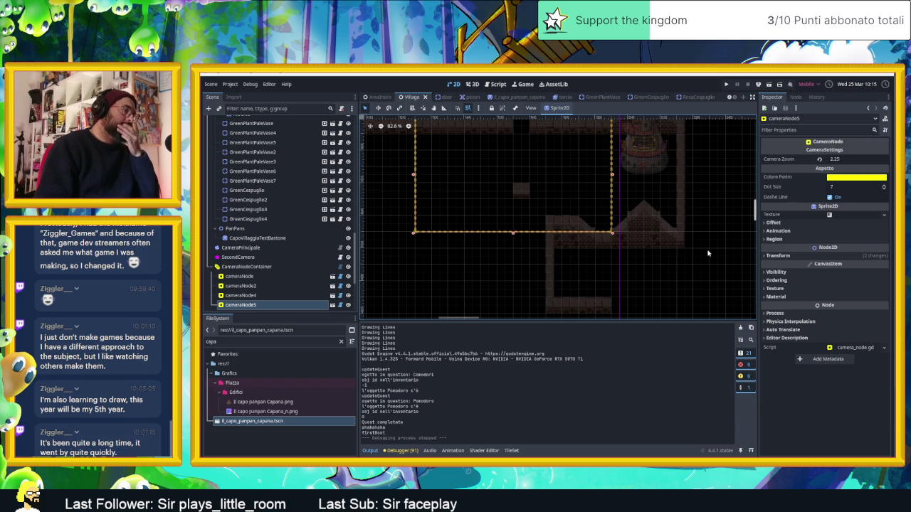
scroll(618, 234, "up", 4)
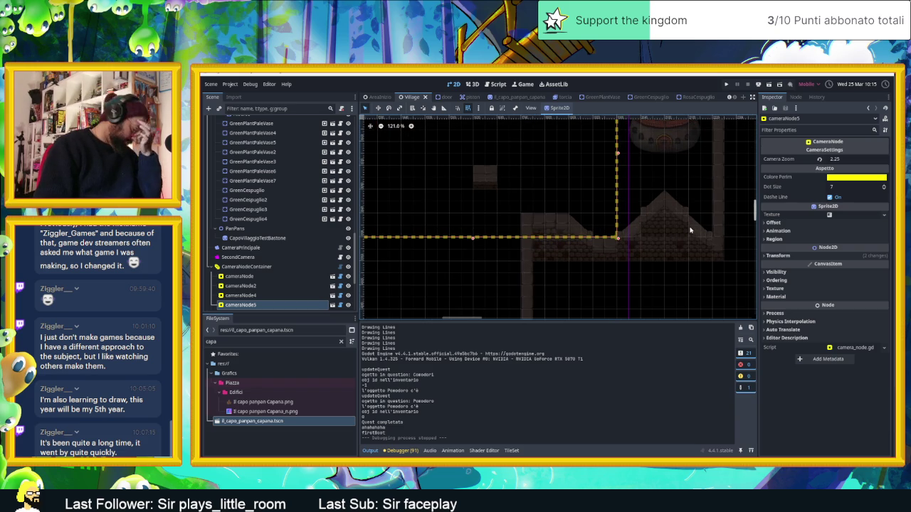
left_click_drag(657, 227, 659, 250)
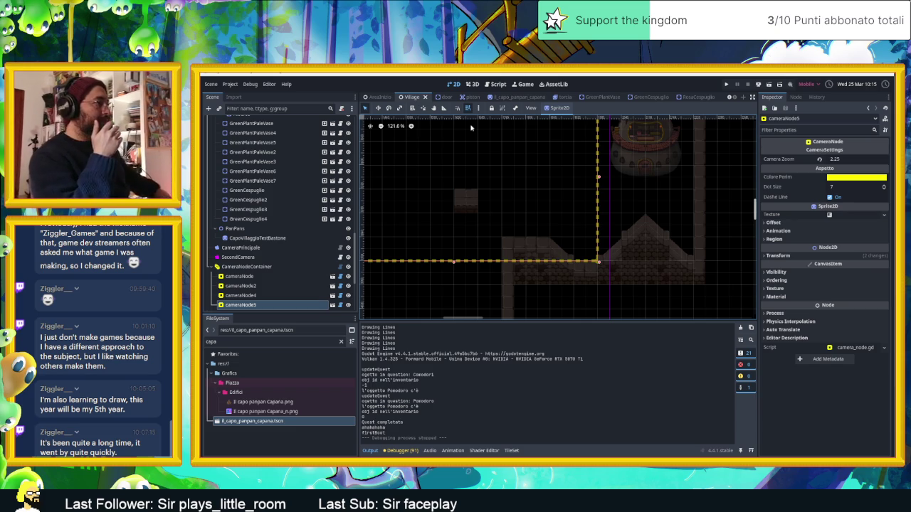
scroll(604, 232, "down", 5)
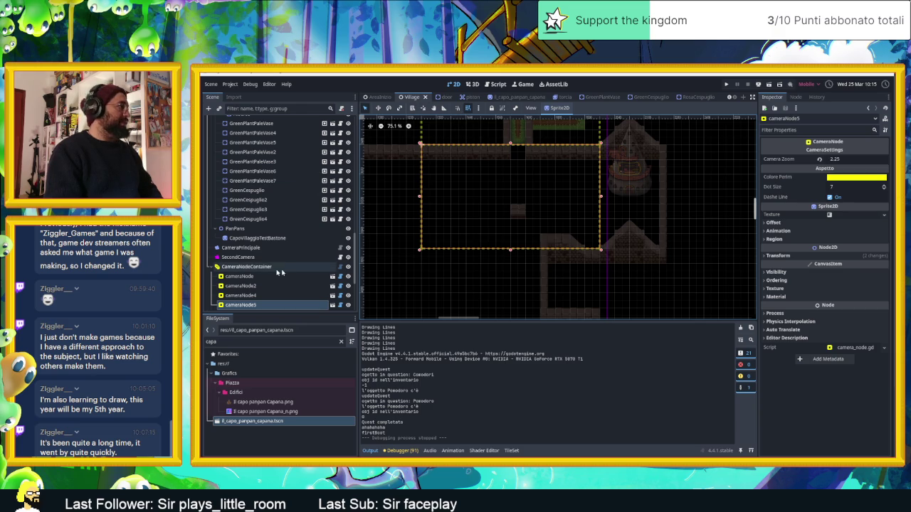
left_click(348, 266)
scroll(637, 232, "up", 2)
scroll(637, 232, "up", 2)
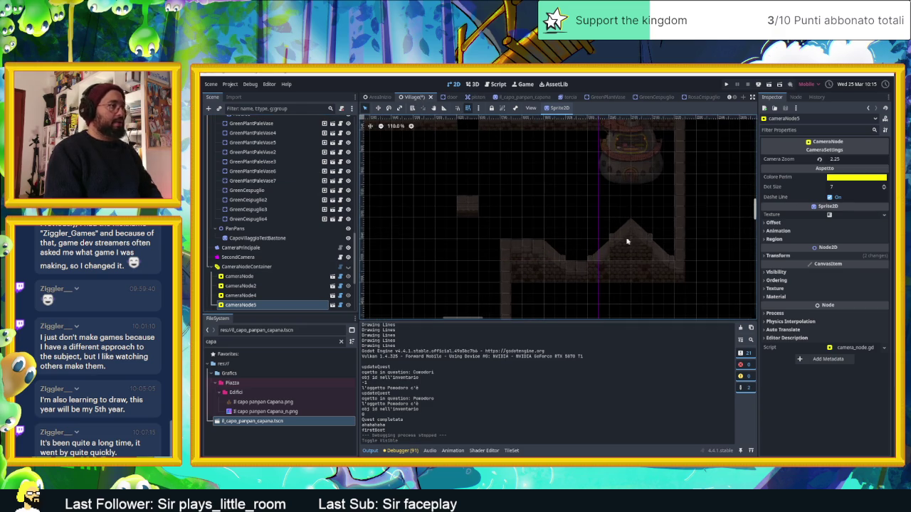
left_click(627, 242)
- Erase the triangular roof tiles and pick a single wall tile to paint with
mouse_move(624, 235)
left_mouse_down()
mouse_move(646, 254)
mouse_move(497, 256)
left_mouse_up()
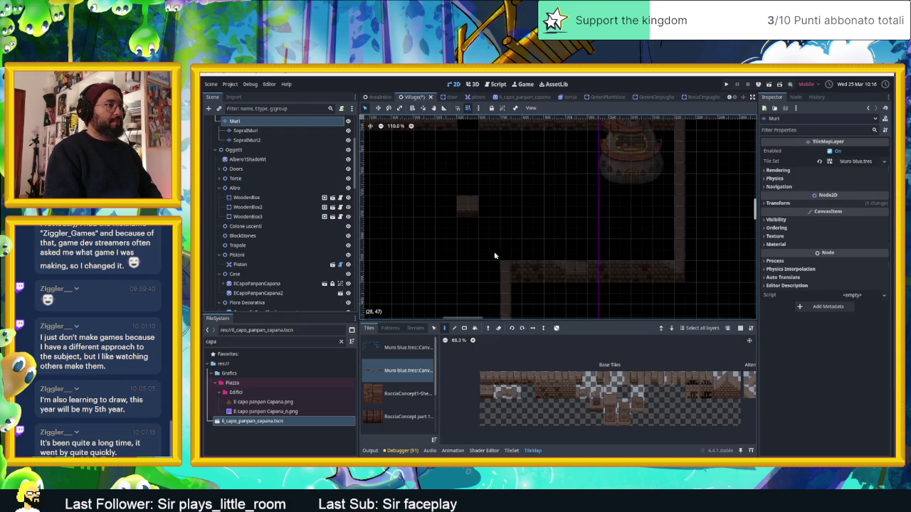
left_click_drag(485, 378, 533, 372)
left_click(556, 329)
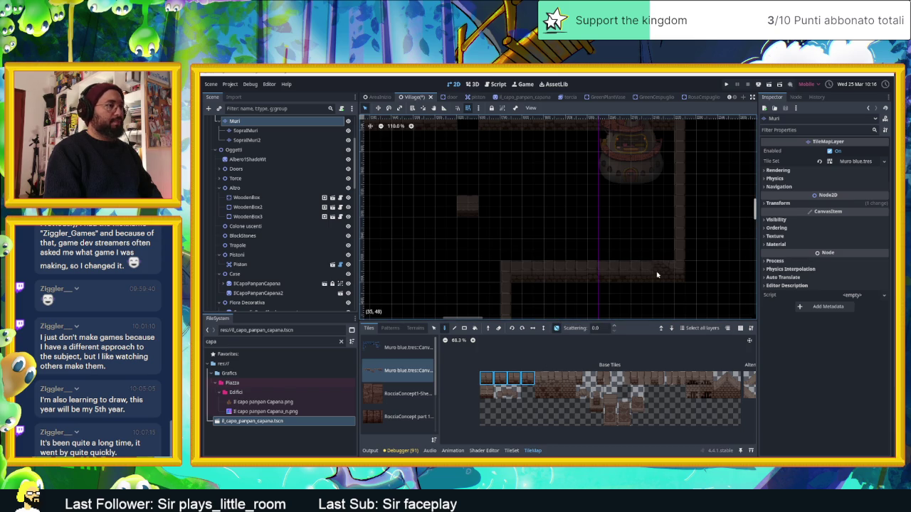
left_click(624, 379)
left_click(651, 378)
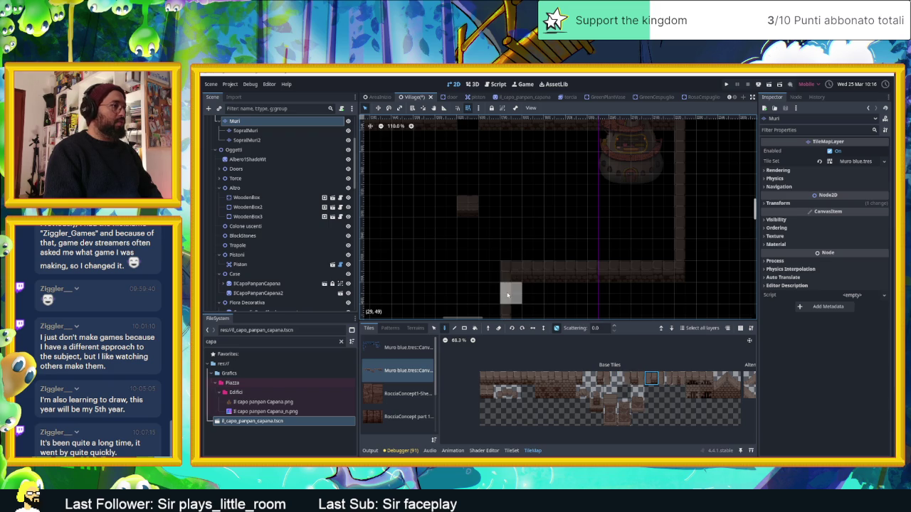
- Toggle between the SopraIMuri and Muri layers, pan toward the house, and show the Muro blue tileset
left_click(245, 130)
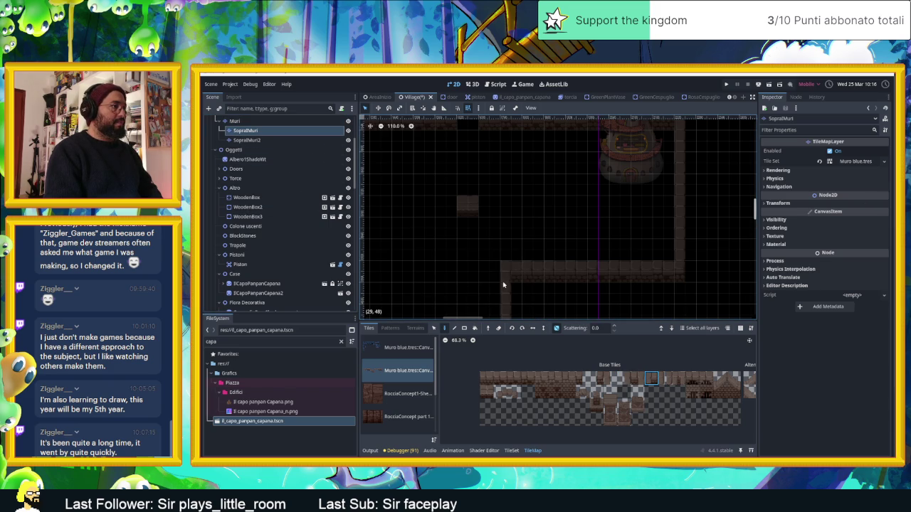
left_click(235, 121)
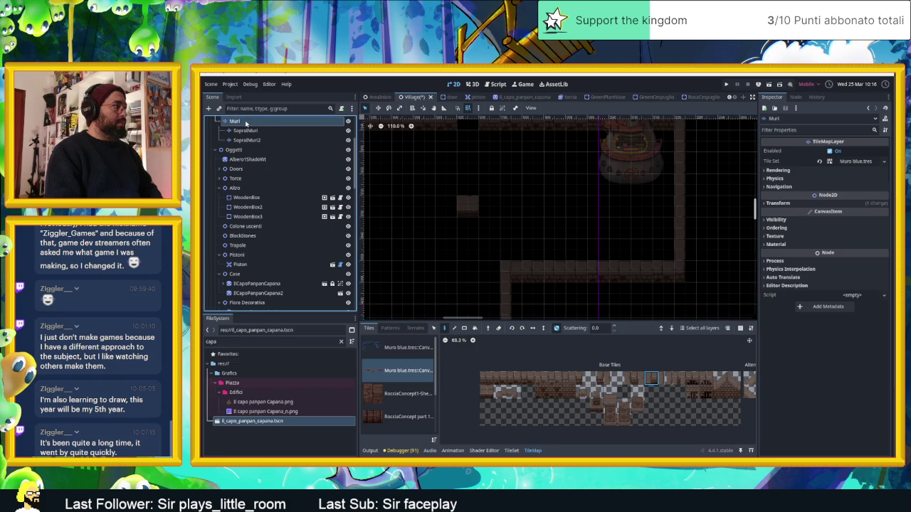
scroll(601, 254, "down", 3)
left_click_drag(602, 254, 640, 269)
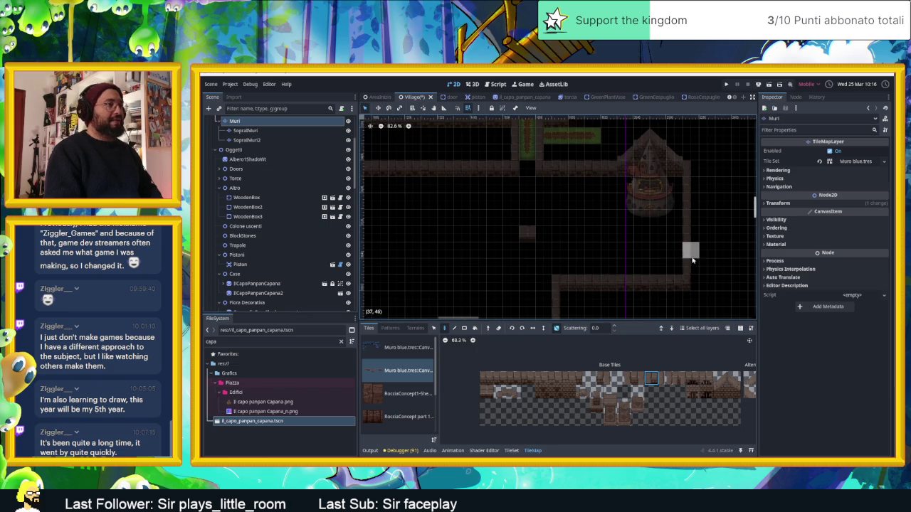
scroll(612, 213, "up", 2)
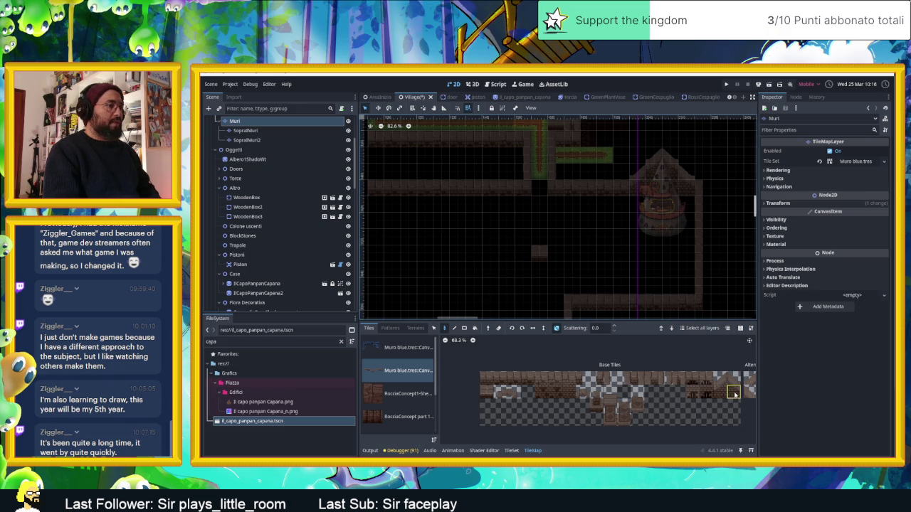
left_click(511, 451)
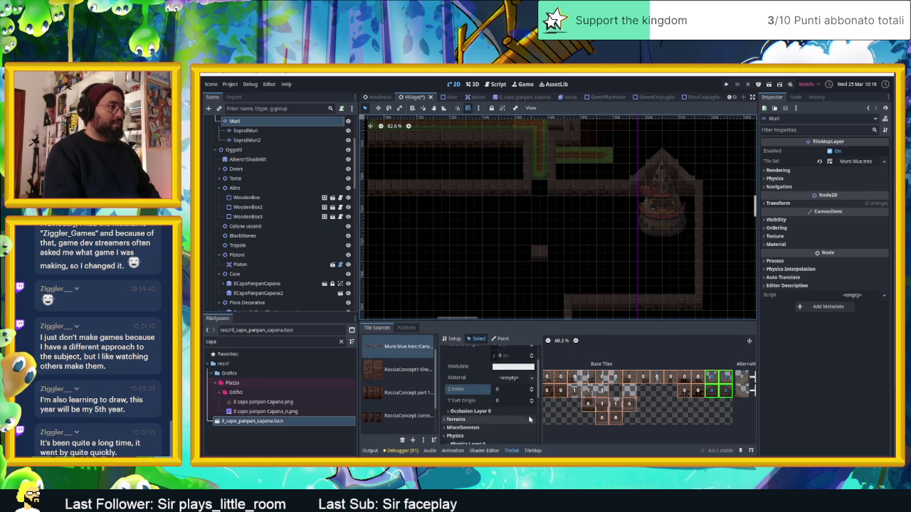
- Reset the wall tile's Physics Layer 0 collision to the default full-square shape
scroll(494, 422, "down", 2)
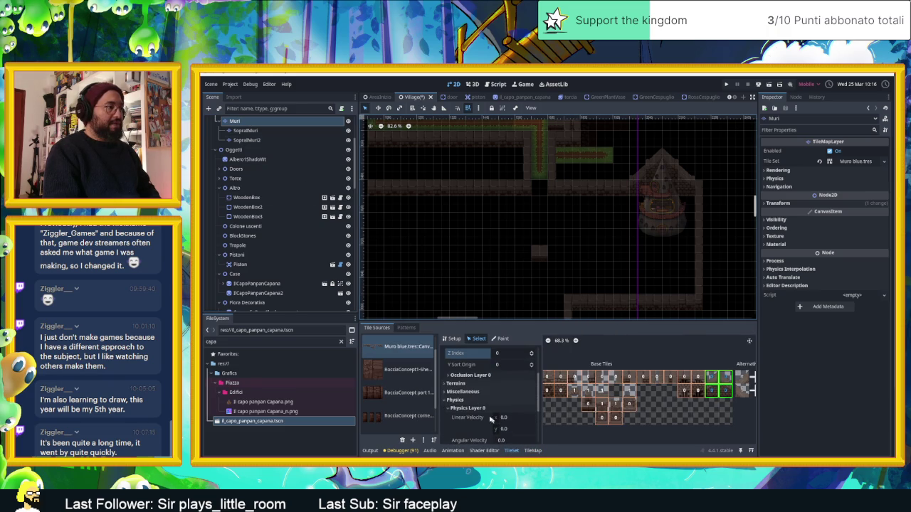
scroll(493, 419, "down", 3)
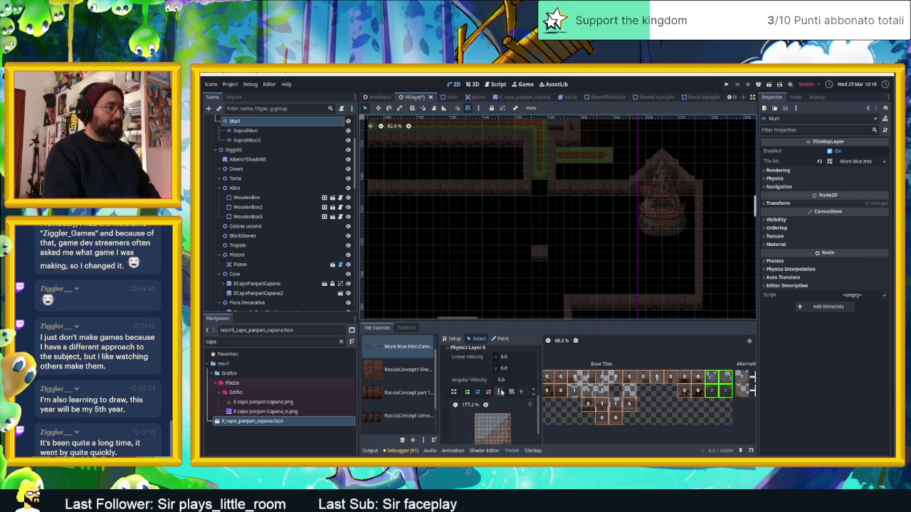
left_click(498, 392)
left_click(525, 405)
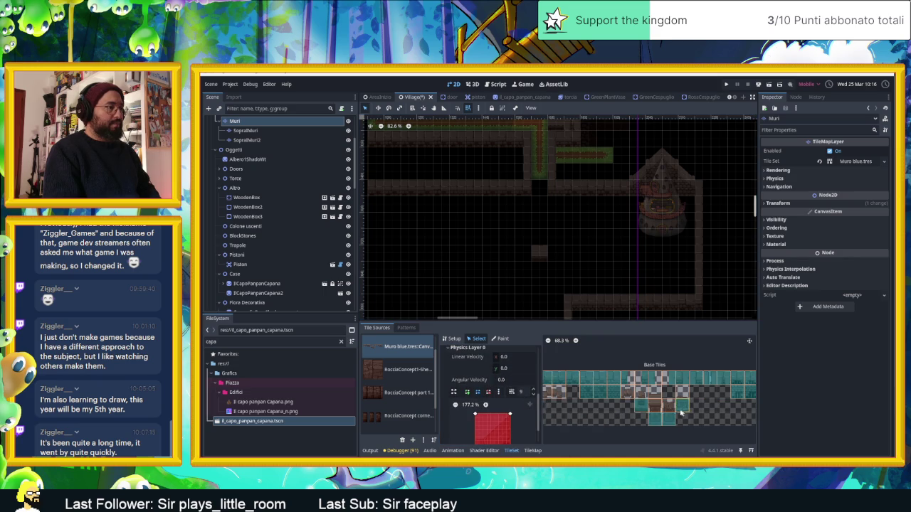
- Inspect the neighbouring atlas tiles including (18,1), then go back to the TileMap painter
left_click_drag(683, 412, 560, 407)
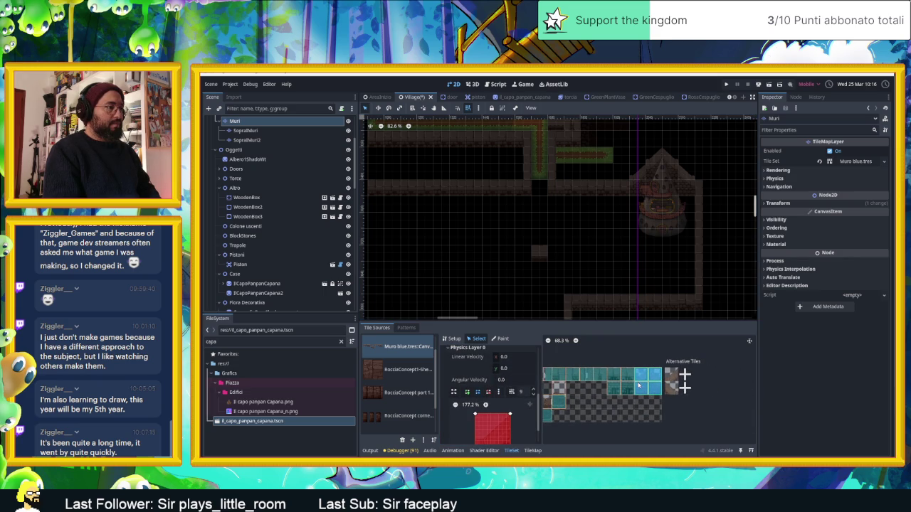
left_click(646, 390)
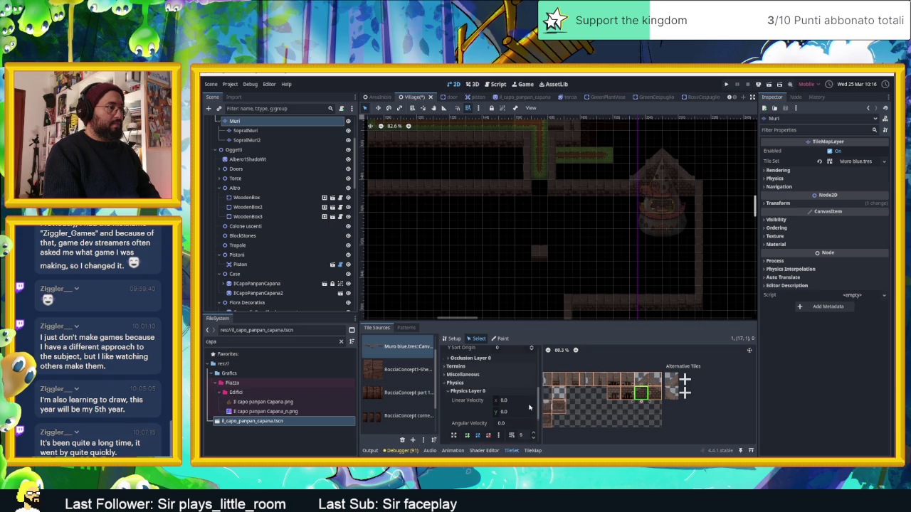
scroll(530, 406, "down", 3)
left_click(653, 387)
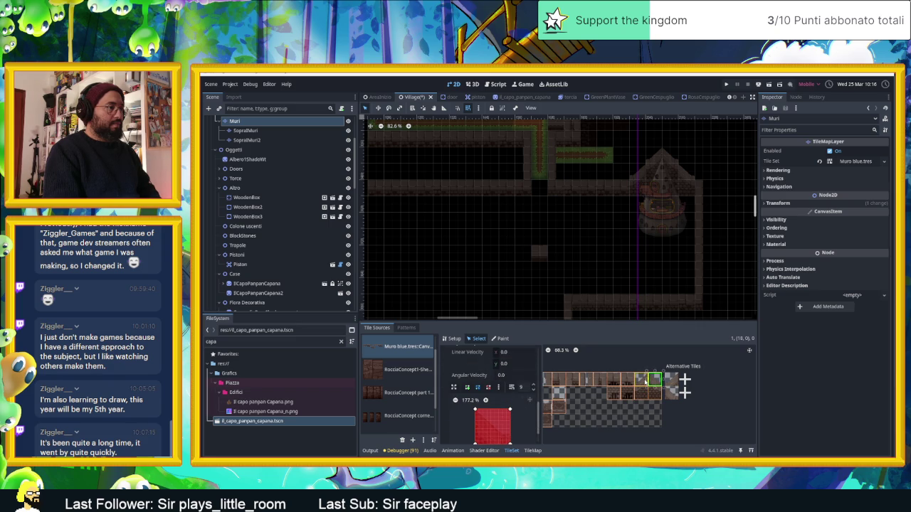
left_click(657, 394)
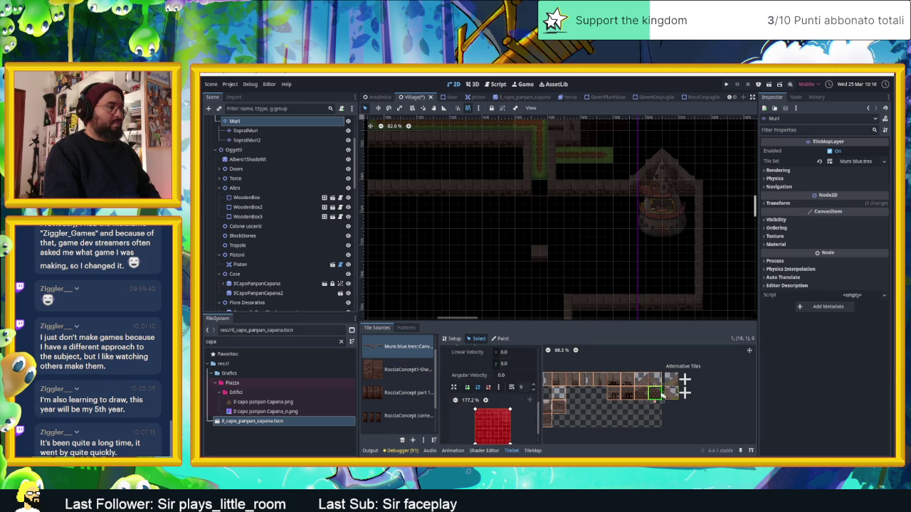
scroll(610, 221, "up", 3)
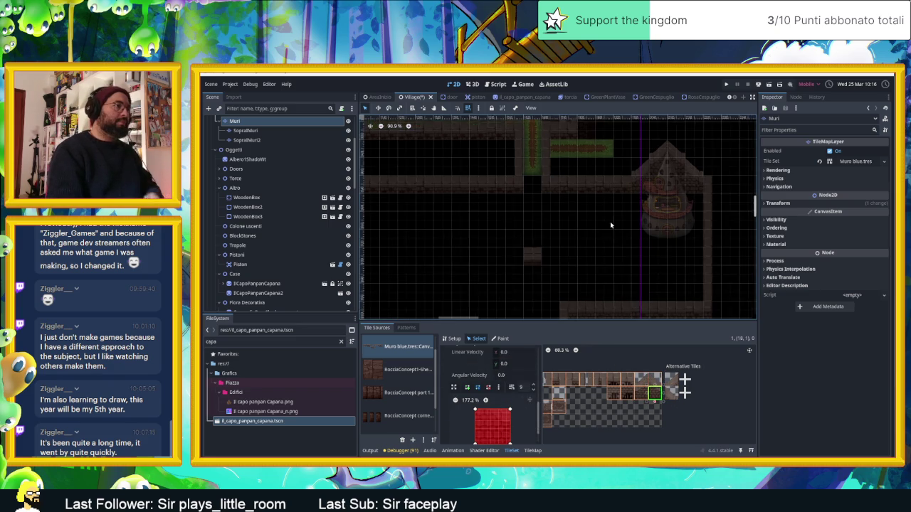
scroll(618, 187, "up", 1)
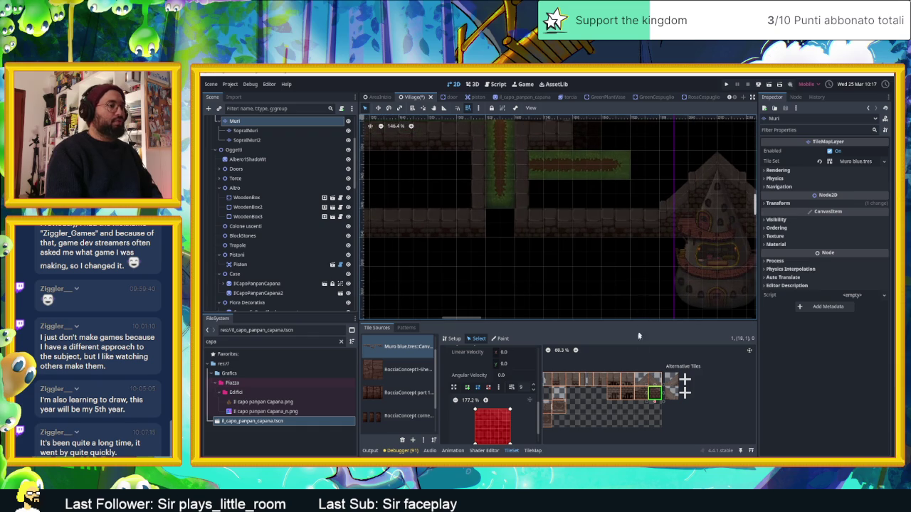
left_click(535, 451)
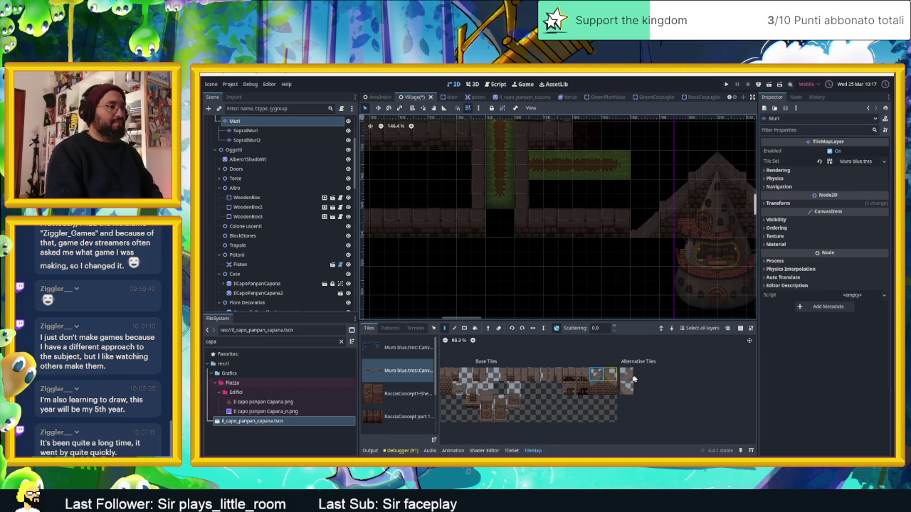
- Pick a different wall tile from the Muro blue atlas to paint with
left_click(610, 374)
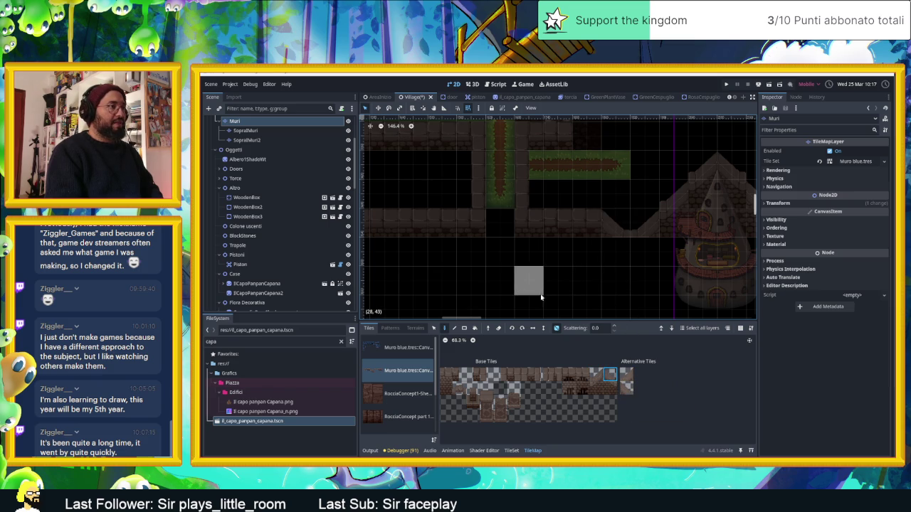
scroll(562, 278, "down", 3)
scroll(623, 279, "down", 1)
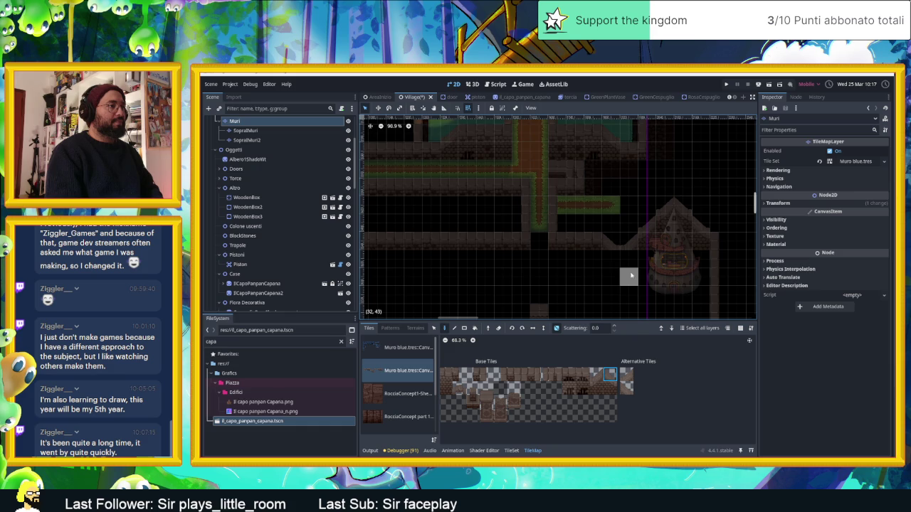
scroll(630, 274, "up", 3)
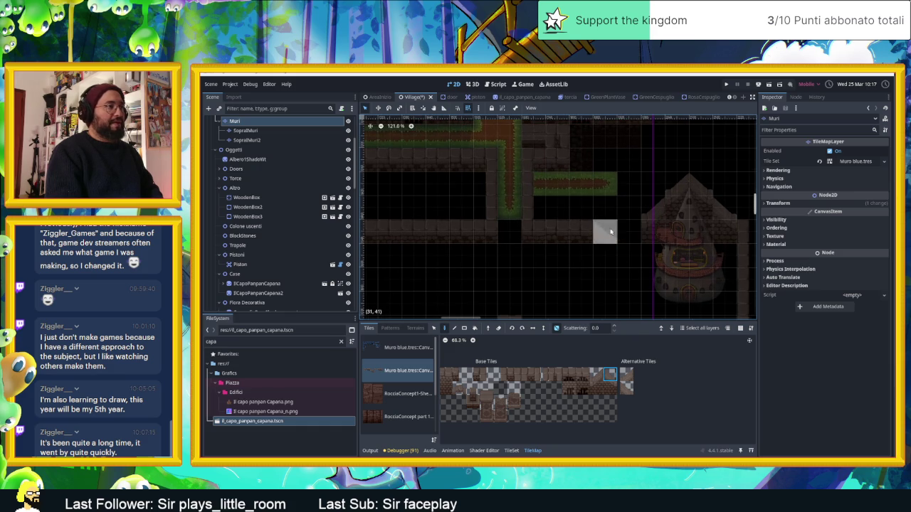
left_click(582, 379)
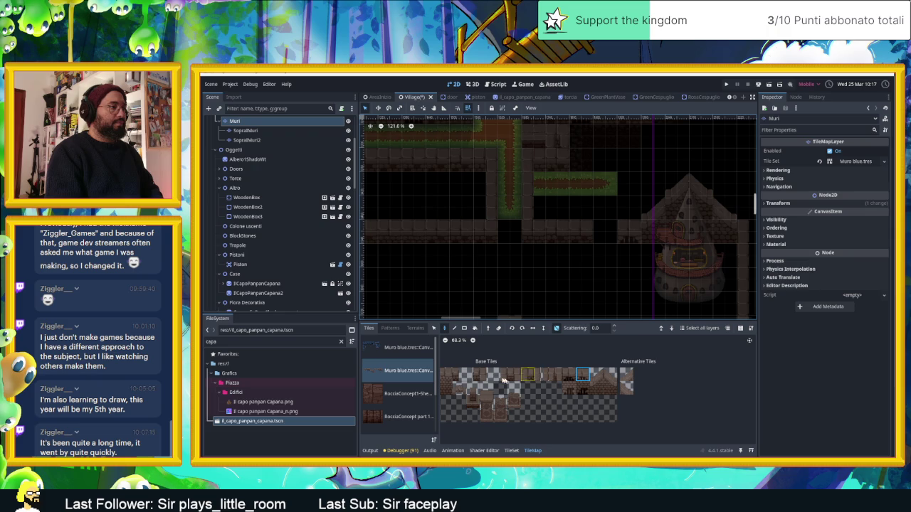
scroll(445, 385, "left", 5)
left_click(535, 385)
scroll(618, 265, "down", 1)
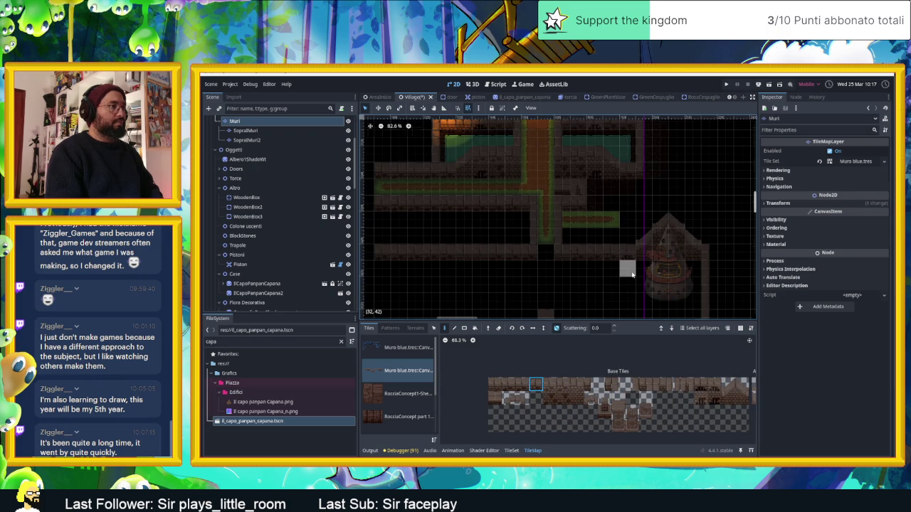
scroll(628, 272, "down", 1)
scroll(623, 256, "up", 2)
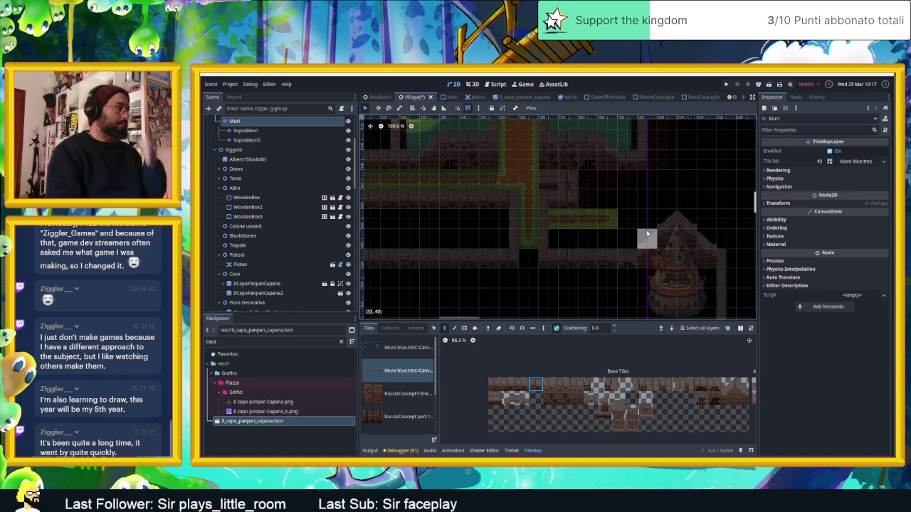
- Pan the map to its left side and save the Village scene with Ctrl+S
mouse_move(555, 222)
left_mouse_down()
mouse_move(574, 236)
mouse_move(618, 243)
left_mouse_up()
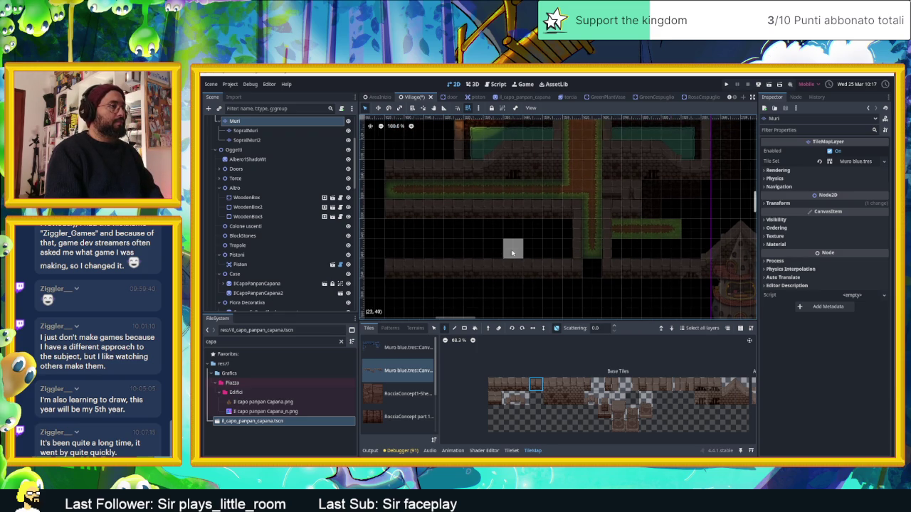
scroll(570, 249, "down", 2)
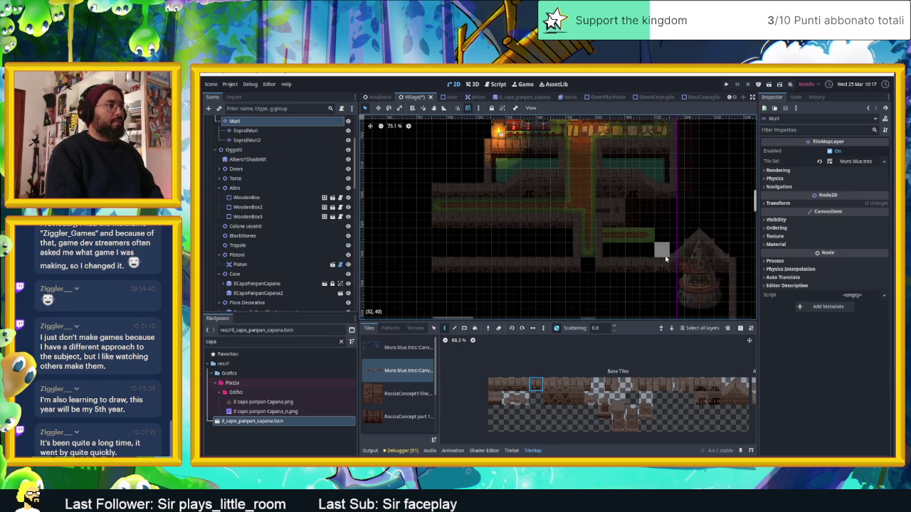
scroll(666, 260, "down", 1)
scroll(662, 255, "down", 2)
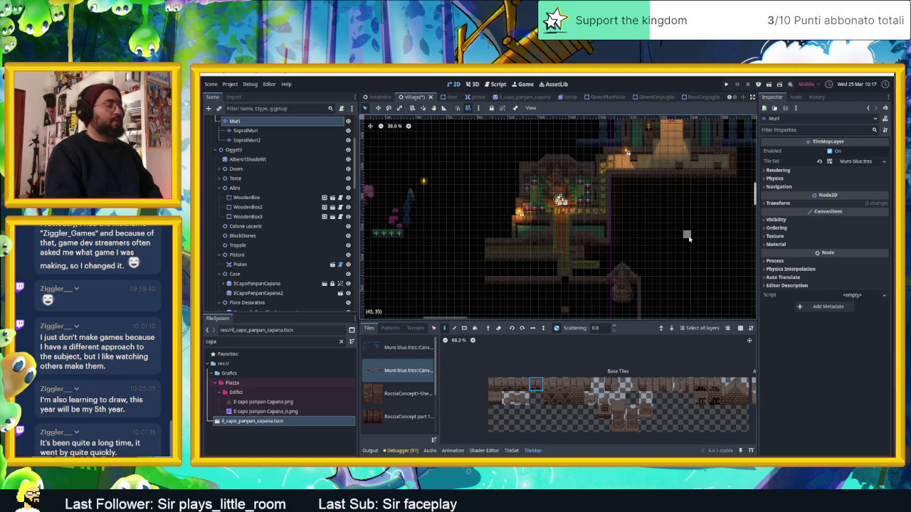
key("ctrl+s")
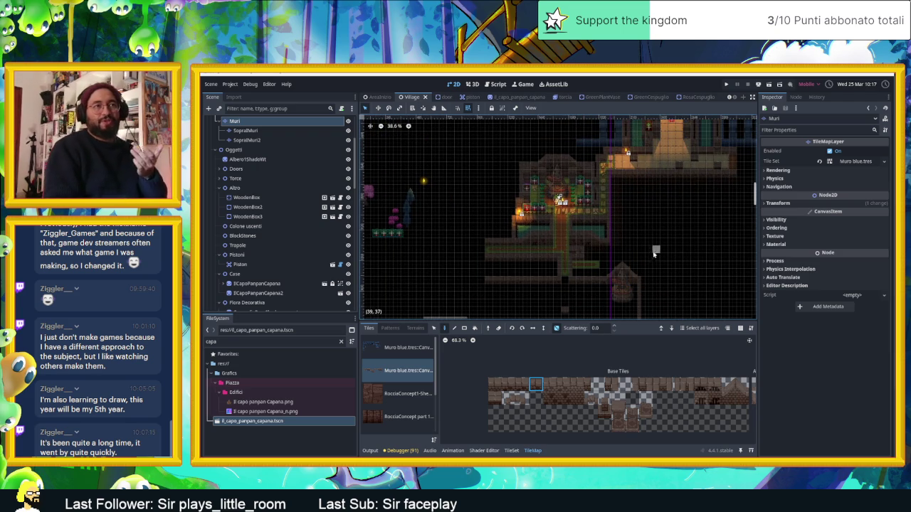
scroll(626, 249, "up", 2)
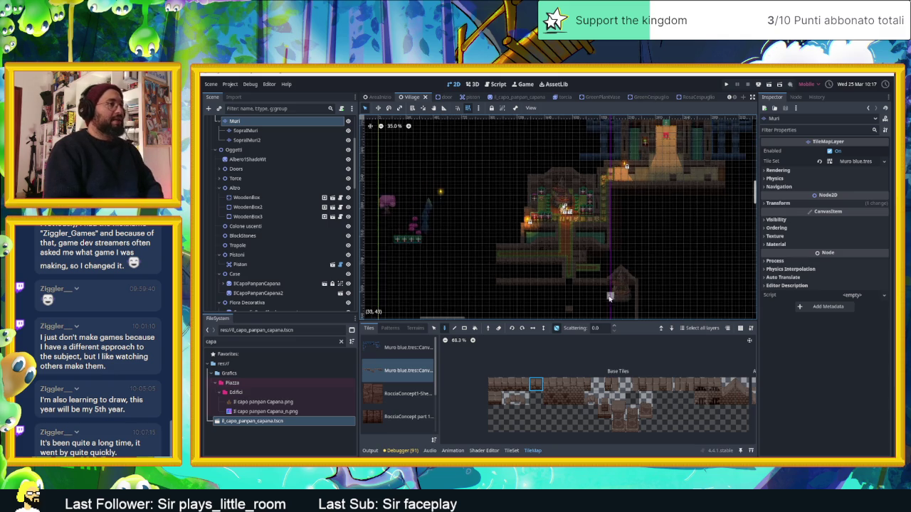
scroll(591, 234, "up", 4)
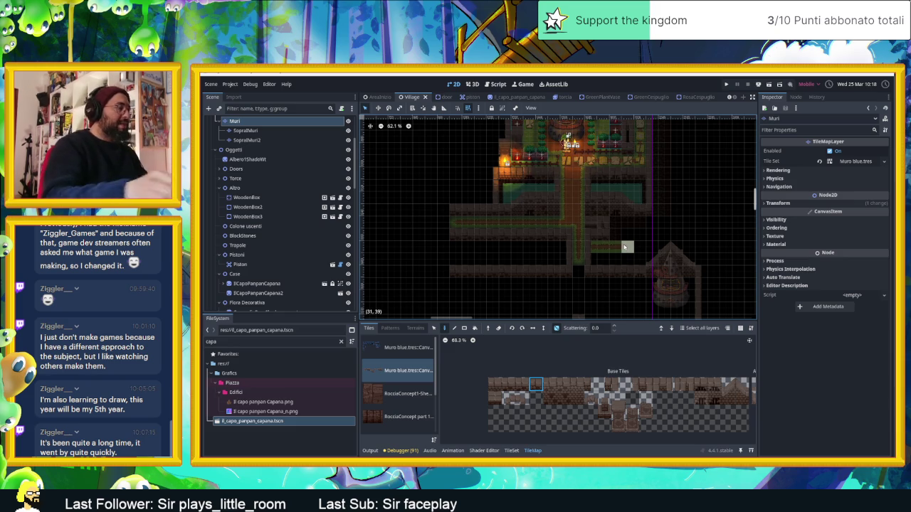
scroll(244, 161, "up", 4)
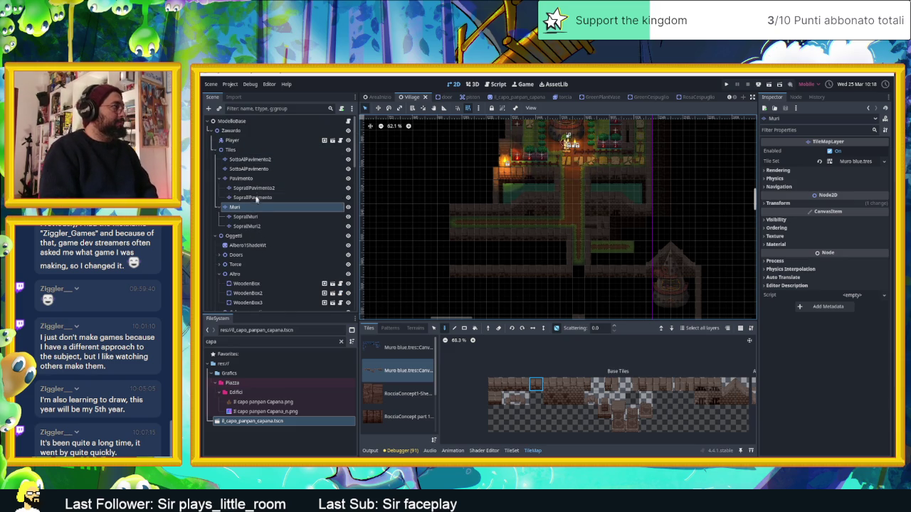
- Select the Pavimento floor layer and list its terrains: Tile Erbetta, Terreno Dirt, Erba no ombra
left_click(241, 178)
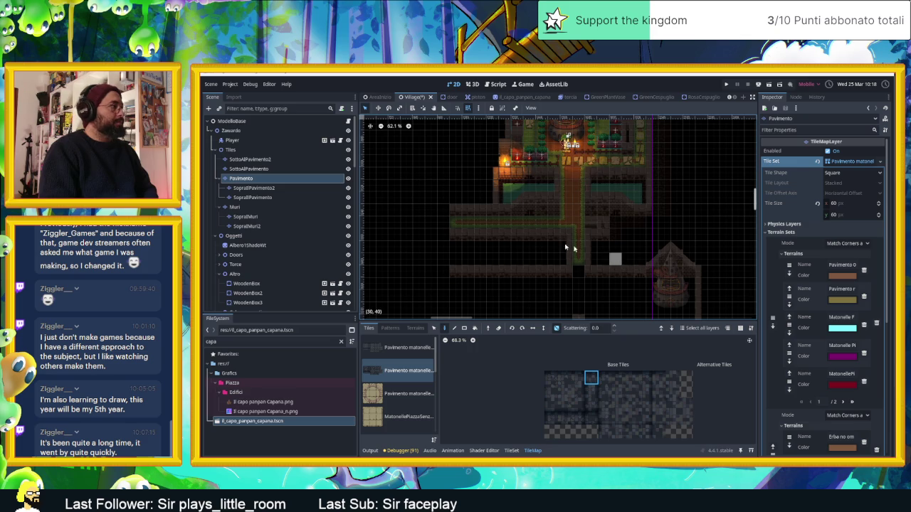
scroll(491, 215, "down", 2)
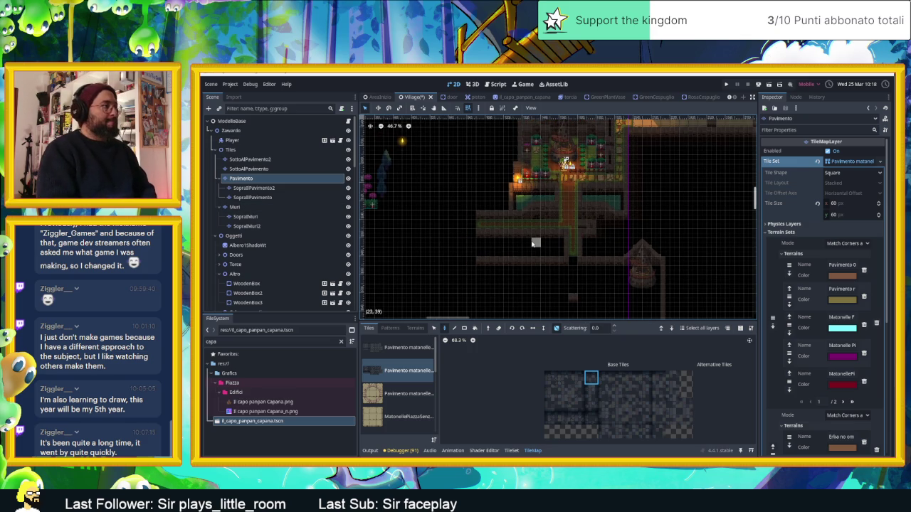
scroll(485, 238, "down", 2)
scroll(591, 257, "up", 4)
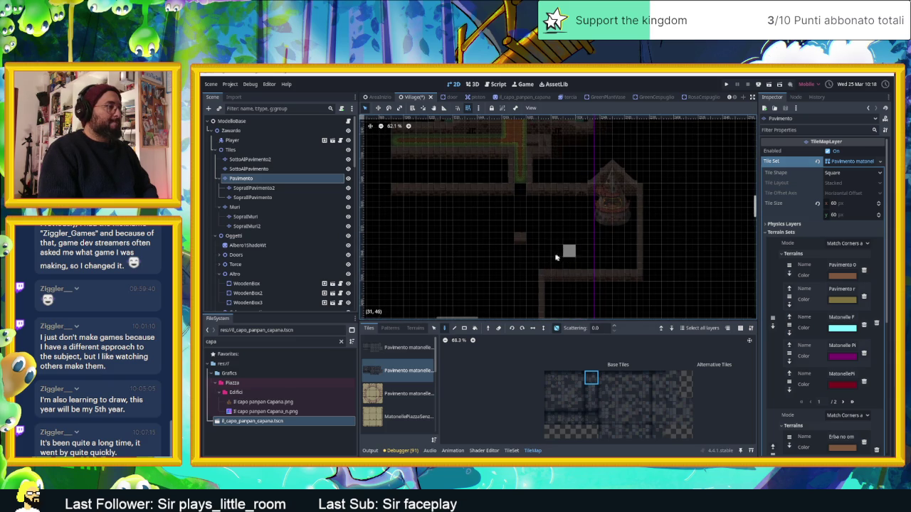
scroll(422, 390, "down", 3)
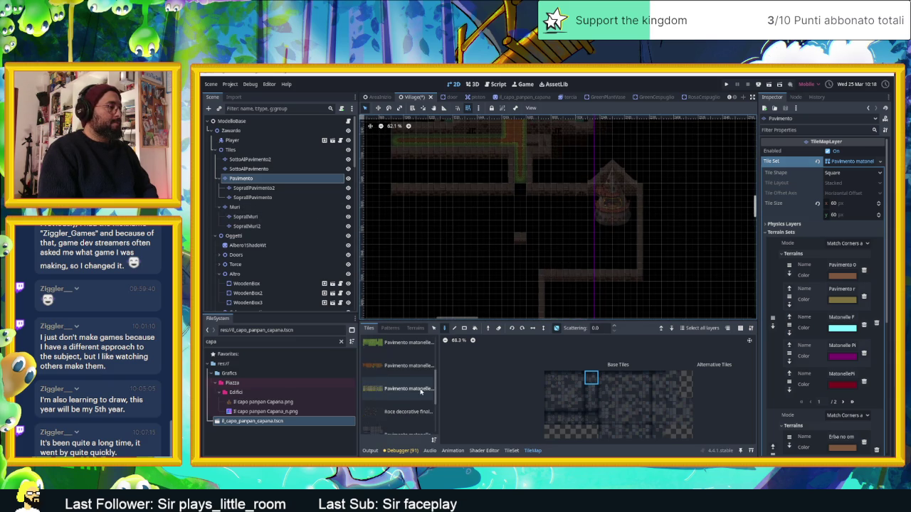
left_click(415, 328)
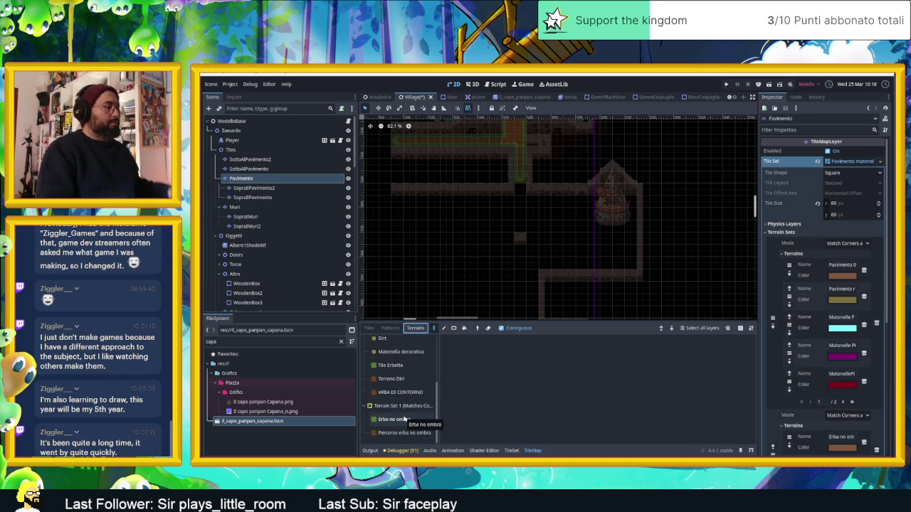
- Try the Tile Erbetta, Terreno Dirt and eRBA DI CONTORNO terrains on a short vertical strip
left_click(401, 368)
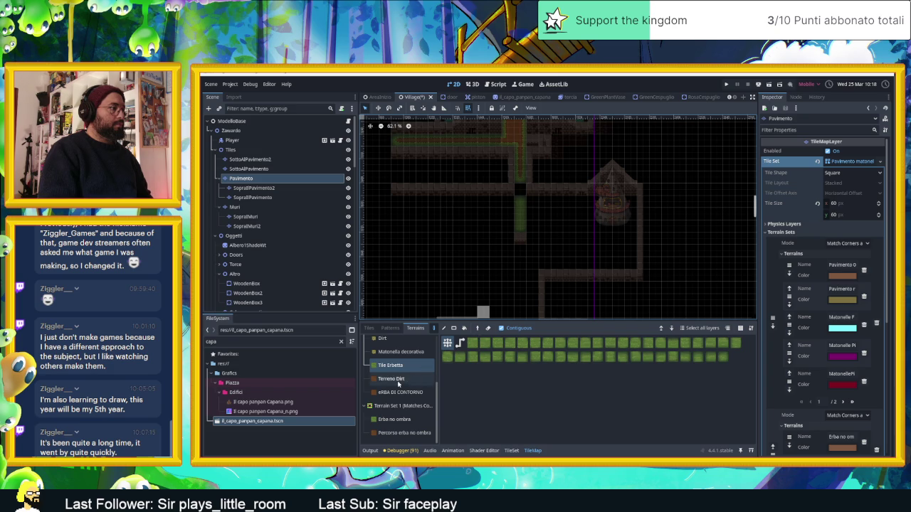
left_click(401, 392)
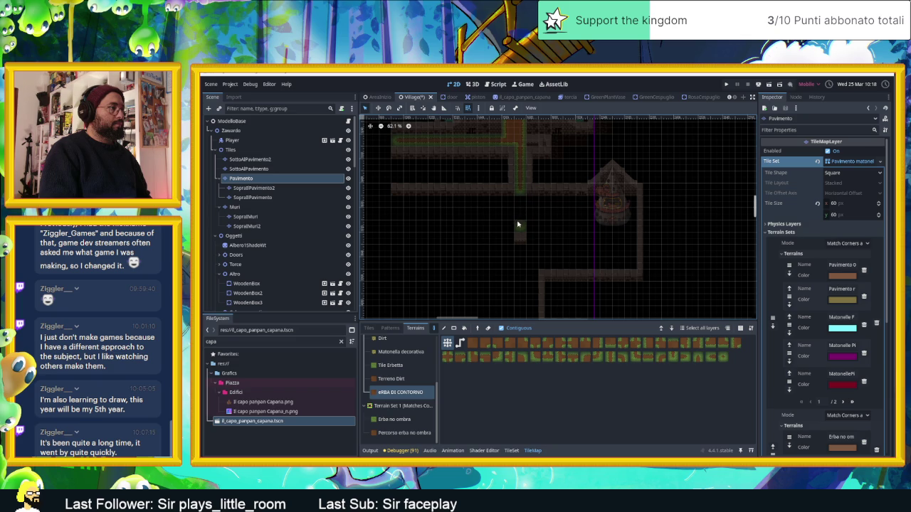
left_click(391, 379)
mouse_move(520, 231)
left_mouse_down()
mouse_move(518, 211)
mouse_move(521, 220)
left_mouse_up()
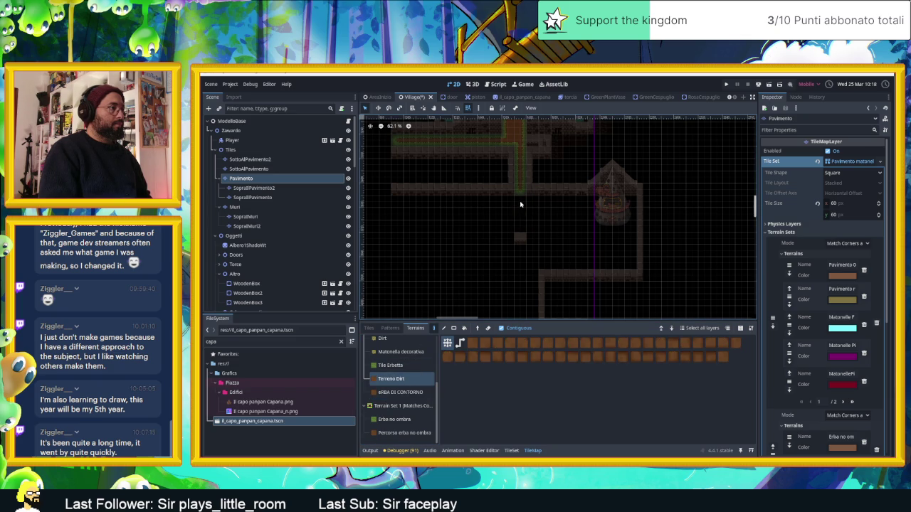
left_click(399, 392)
left_click_drag(519, 213, 520, 219)
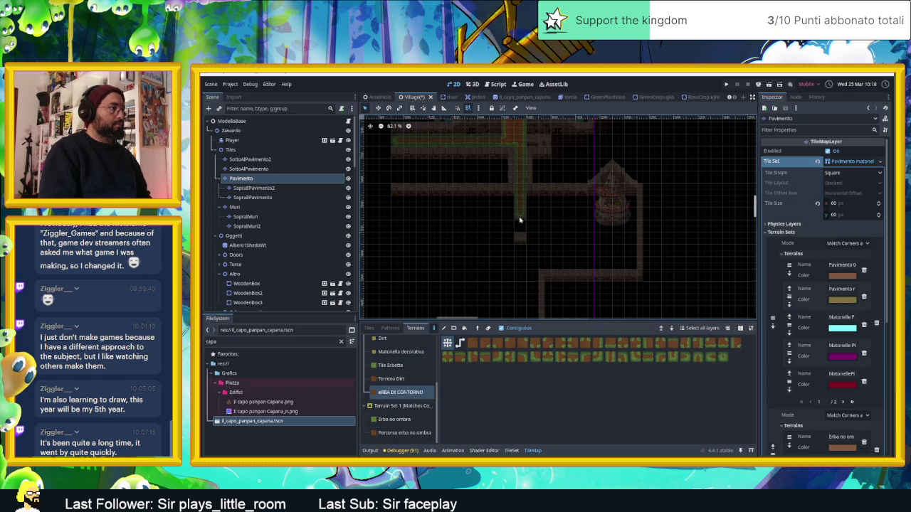
- Paint the eRBA DI CONTORNO plaza border toward the fountain and fill its interior
scroll(555, 222, "up", 3)
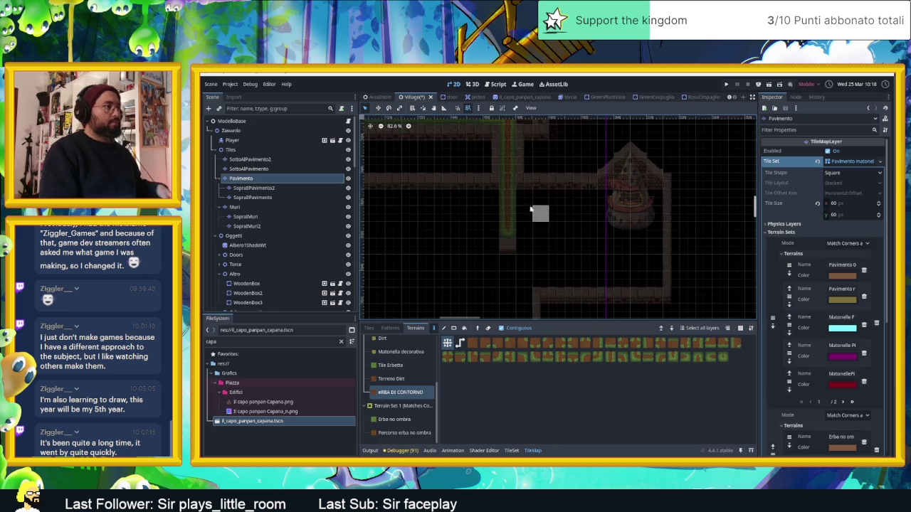
left_click_drag(523, 199, 587, 198)
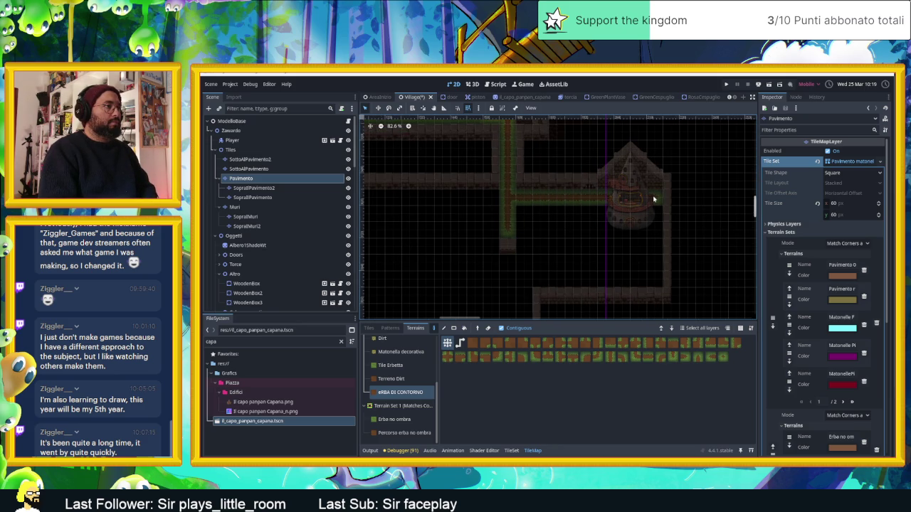
mouse_move(652, 228)
left_mouse_down()
mouse_move(654, 279)
mouse_move(541, 287)
left_mouse_up()
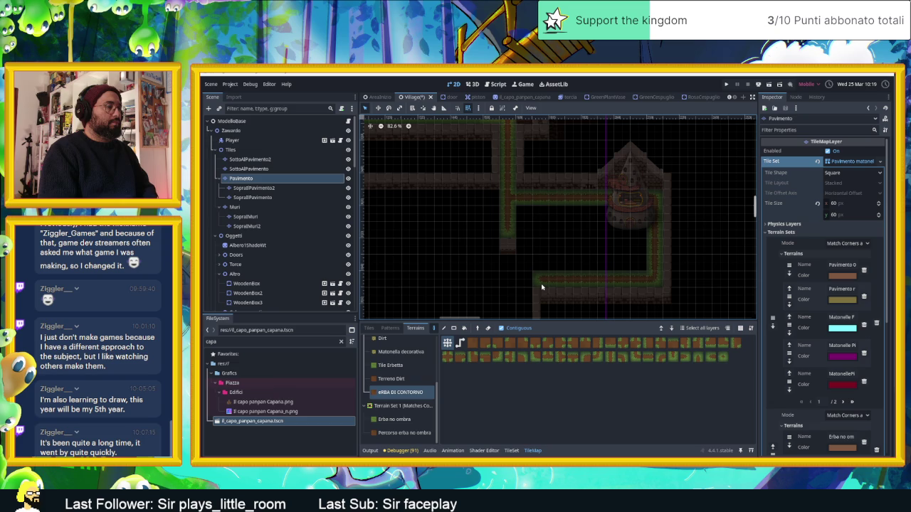
mouse_move(541, 285)
left_mouse_down()
mouse_move(530, 283)
mouse_move(530, 246)
left_mouse_up()
mouse_move(527, 215)
left_mouse_down()
mouse_move(619, 216)
mouse_move(634, 258)
mouse_move(536, 256)
mouse_move(565, 221)
mouse_move(624, 230)
mouse_move(553, 239)
mouse_move(593, 248)
left_mouse_up()
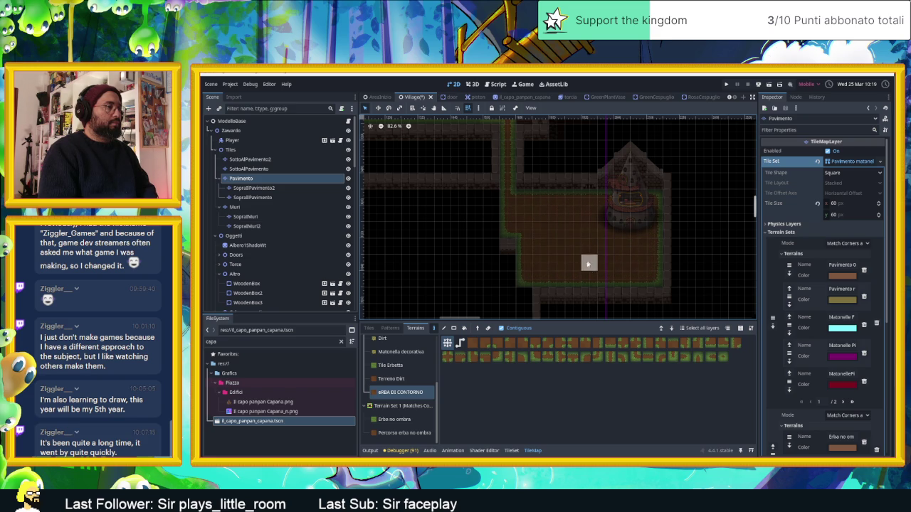
left_click(390, 365)
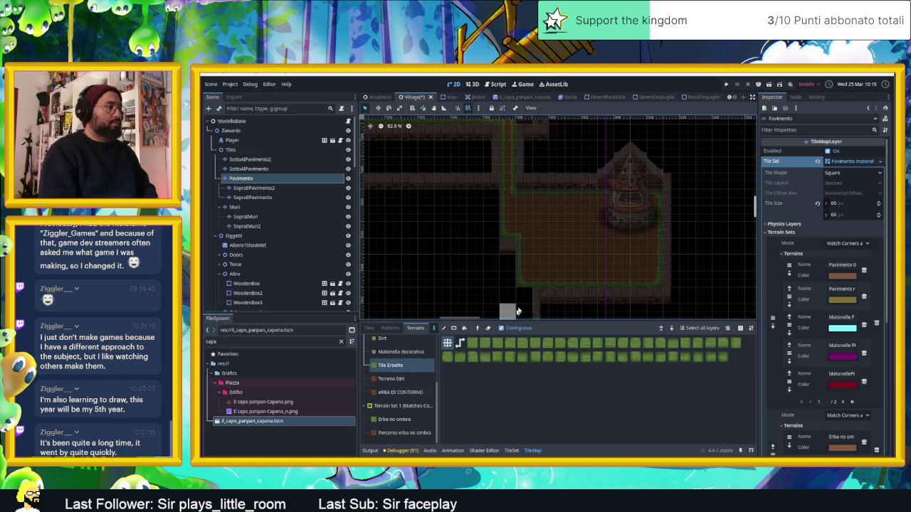
- Test Erba no ombra and Tile Erbetta grass in the plaza, erasing tiles to leave grass-rimmed gaps
left_click(394, 419)
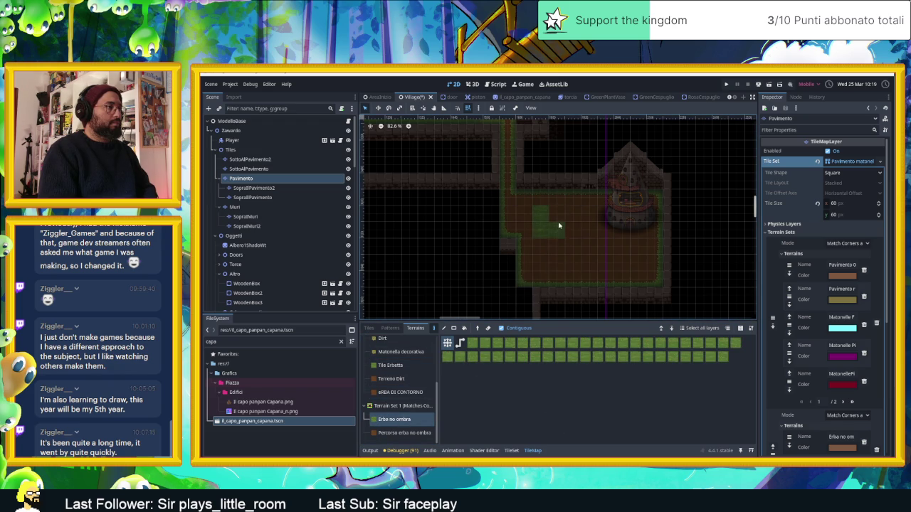
left_click(390, 366)
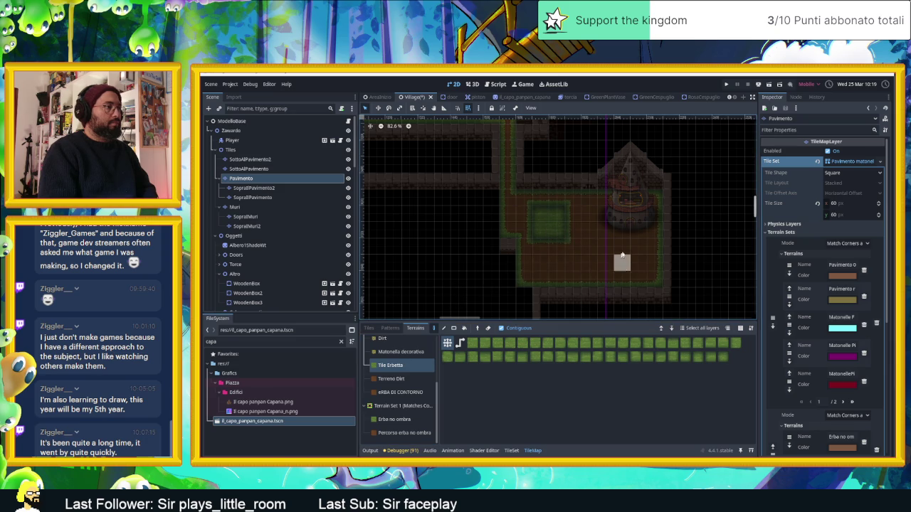
scroll(623, 254, "up", 3)
mouse_move(555, 220)
left_mouse_down()
mouse_move(533, 202)
mouse_move(515, 206)
mouse_move(539, 221)
left_mouse_up()
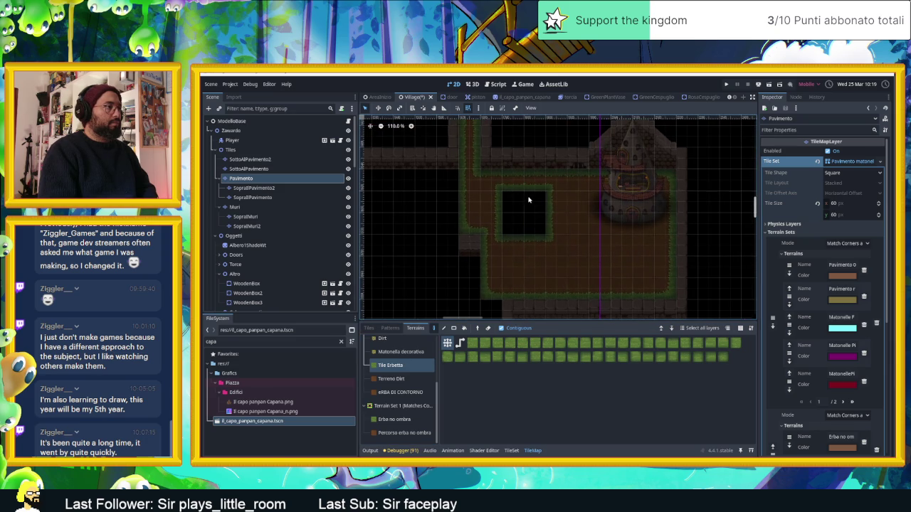
left_click(612, 202)
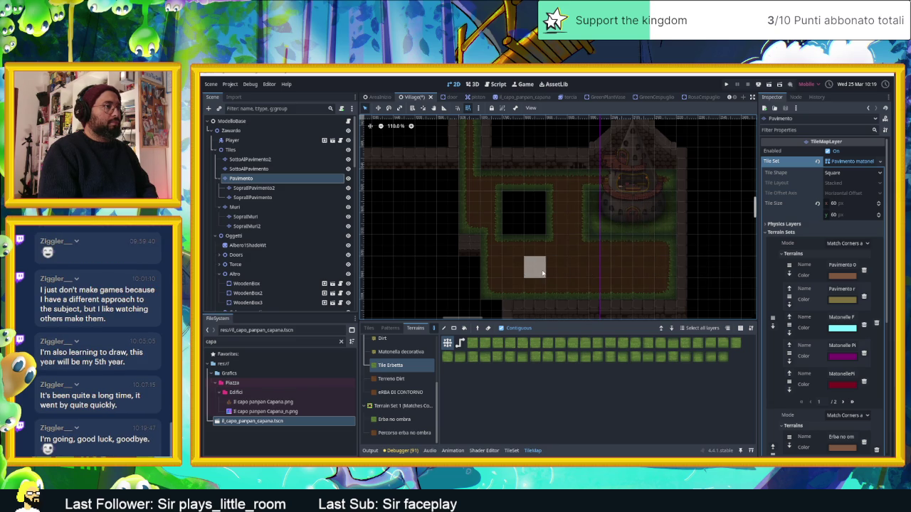
right_click(579, 225)
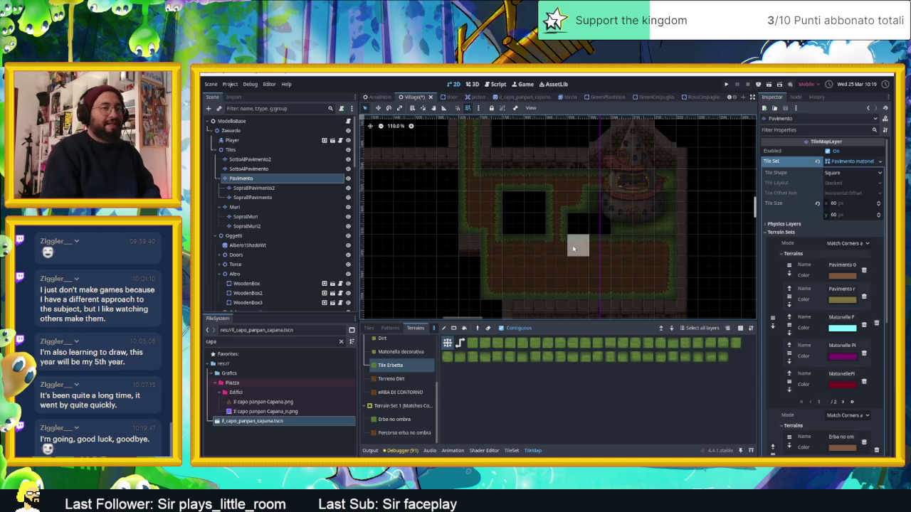
left_click(400, 392)
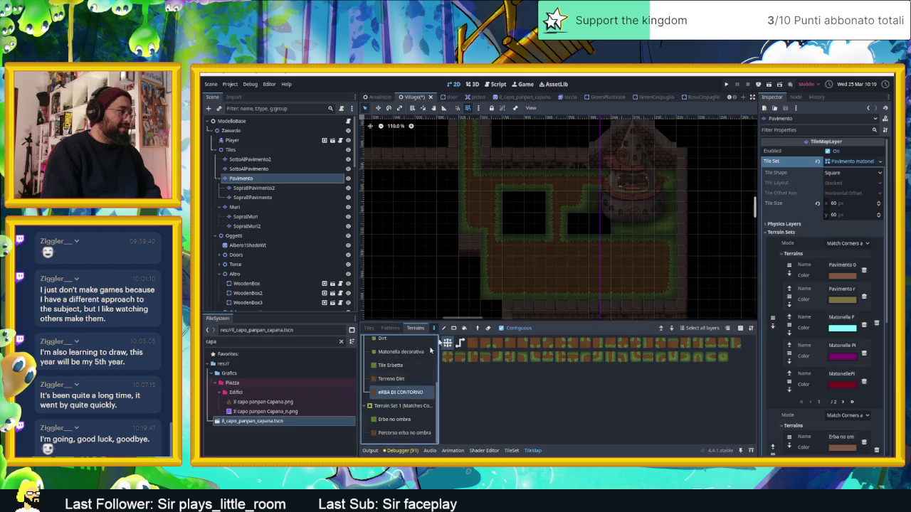
- Paint eRBA DI CONTORNO across the plaza holes and extend the grass-edged dirt further left
mouse_move(513, 222)
left_mouse_down()
mouse_move(520, 204)
mouse_move(627, 222)
left_mouse_up()
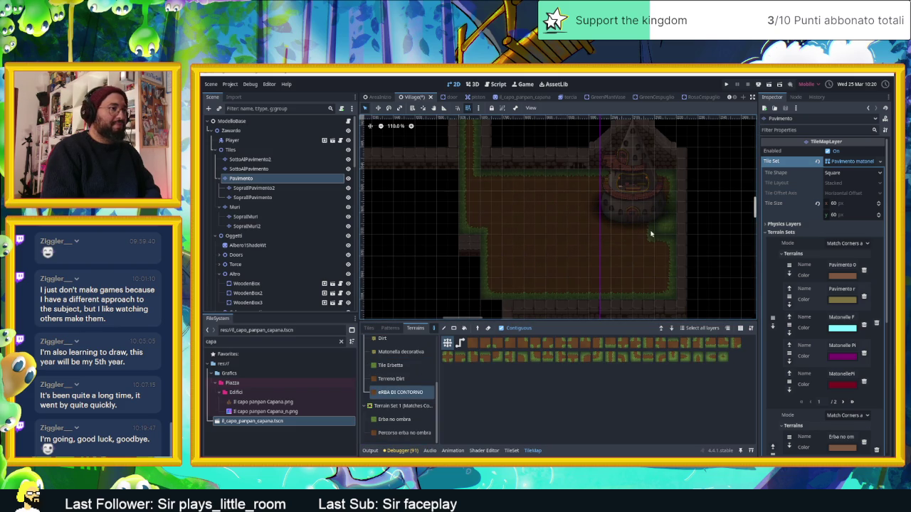
scroll(612, 250, "down", 3)
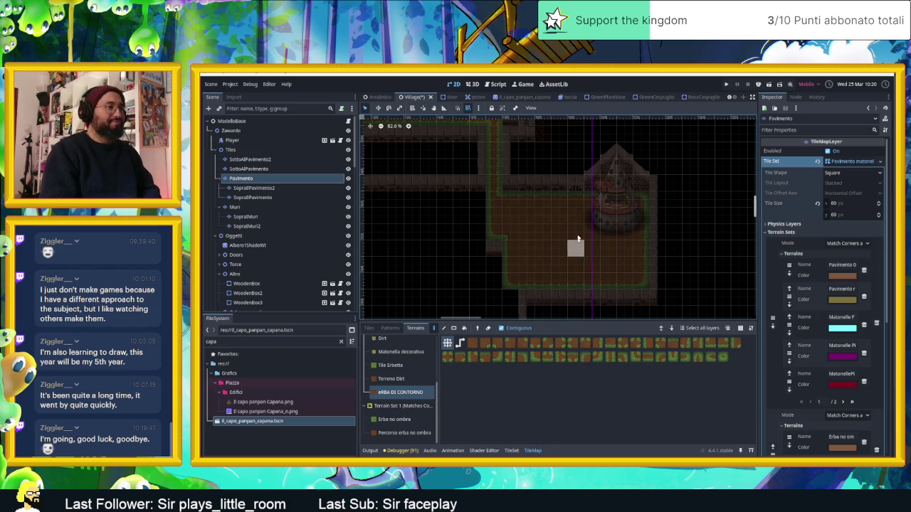
scroll(588, 235, "up", 3)
scroll(627, 242, "up", 3)
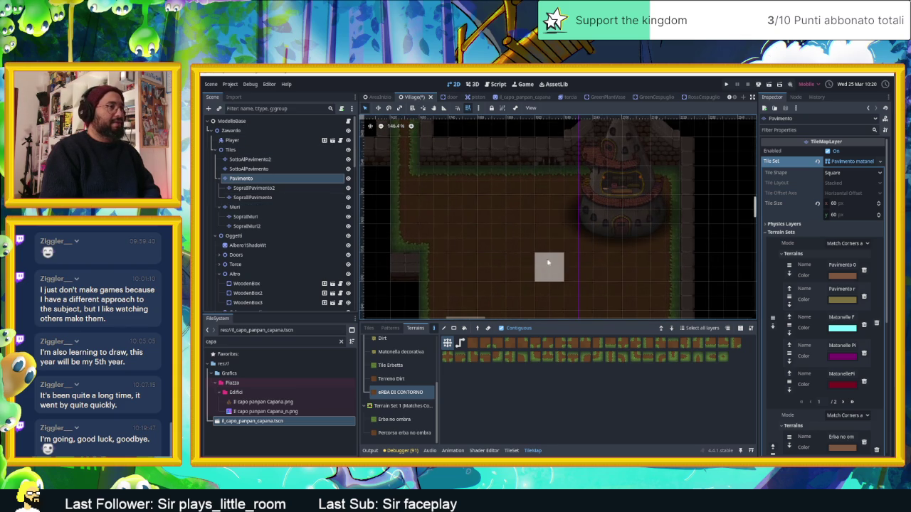
scroll(540, 265, "down", 5)
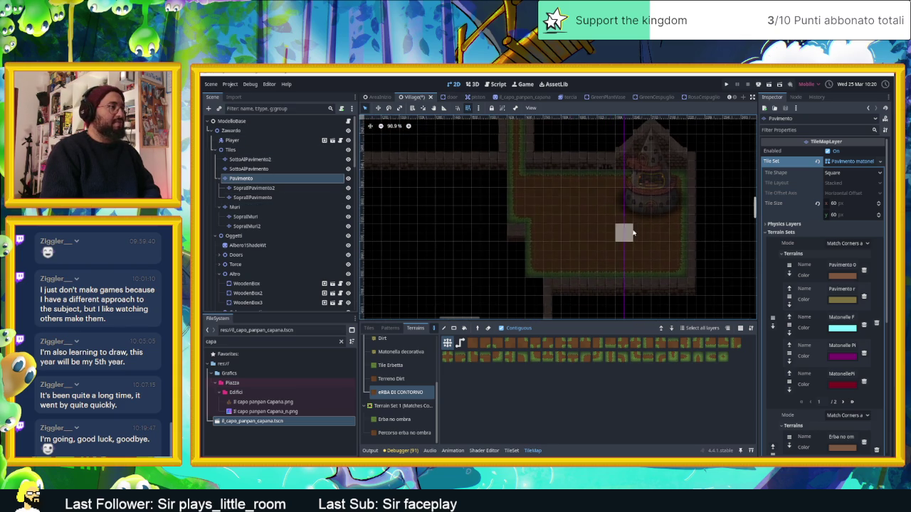
mouse_move(473, 227)
left_mouse_down()
mouse_move(528, 266)
mouse_move(545, 216)
mouse_move(458, 220)
mouse_move(533, 232)
mouse_move(550, 252)
left_mouse_up()
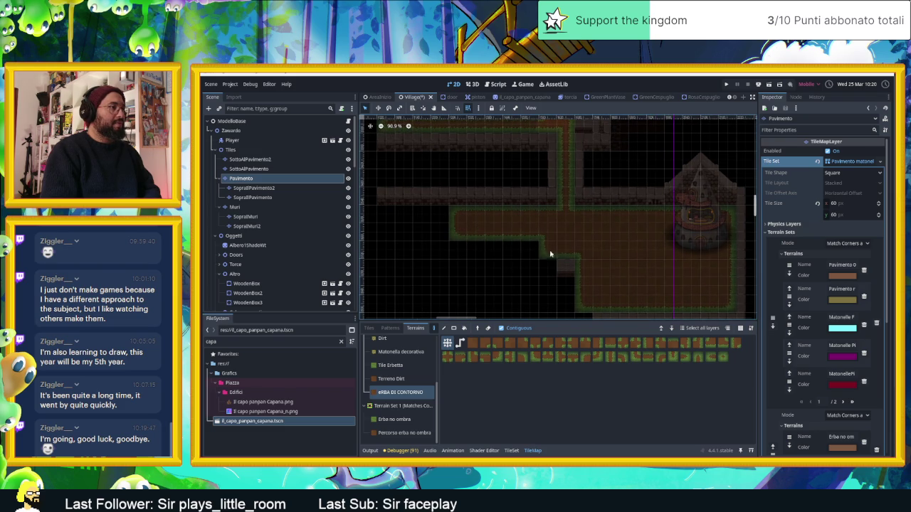
mouse_move(566, 285)
left_mouse_down()
mouse_move(545, 301)
mouse_move(551, 206)
mouse_move(534, 173)
mouse_move(525, 220)
mouse_move(515, 177)
mouse_move(517, 192)
mouse_move(472, 170)
mouse_move(487, 202)
mouse_move(472, 206)
mouse_move(488, 223)
mouse_move(582, 228)
mouse_move(588, 287)
left_mouse_up()
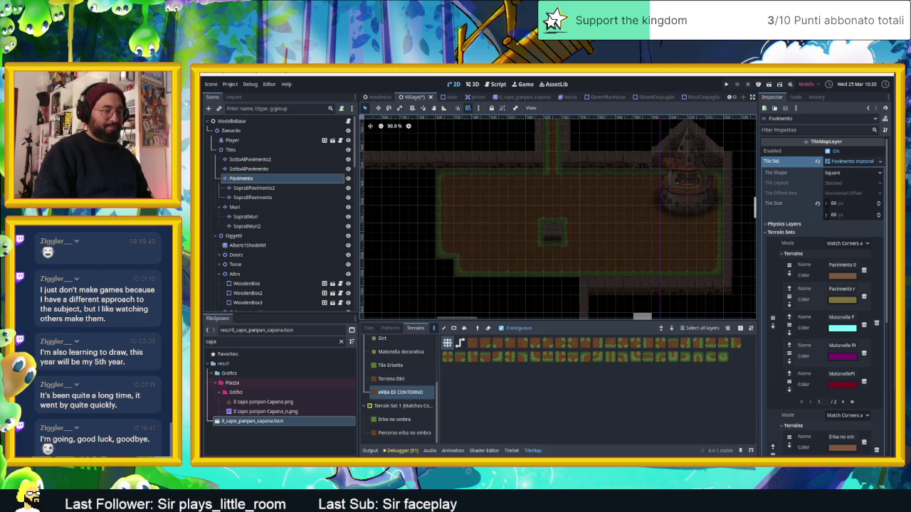
- Find the village concept sketch in the Discord channel, view it full-size, then minimize Discord
key("alt+Tab")
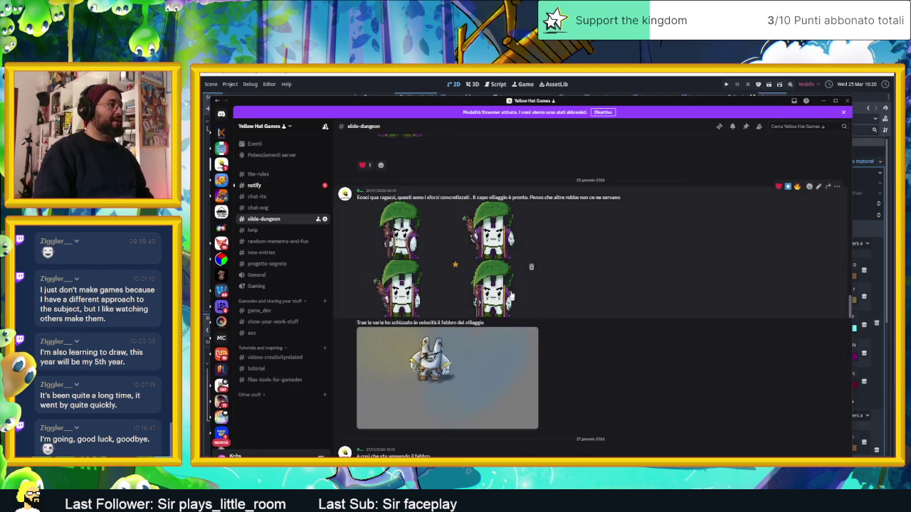
scroll(529, 302, "up", 3)
scroll(529, 303, "down", 4)
scroll(529, 302, "down", 15)
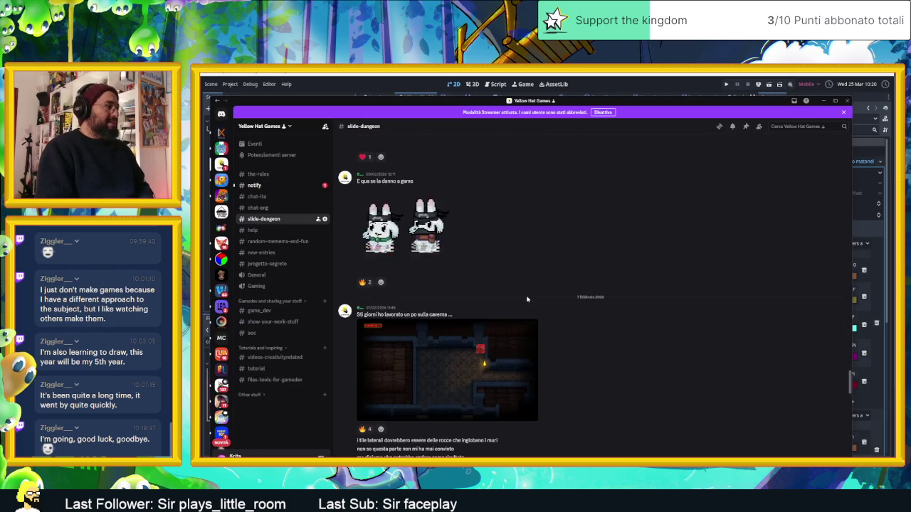
scroll(524, 299, "down", 8)
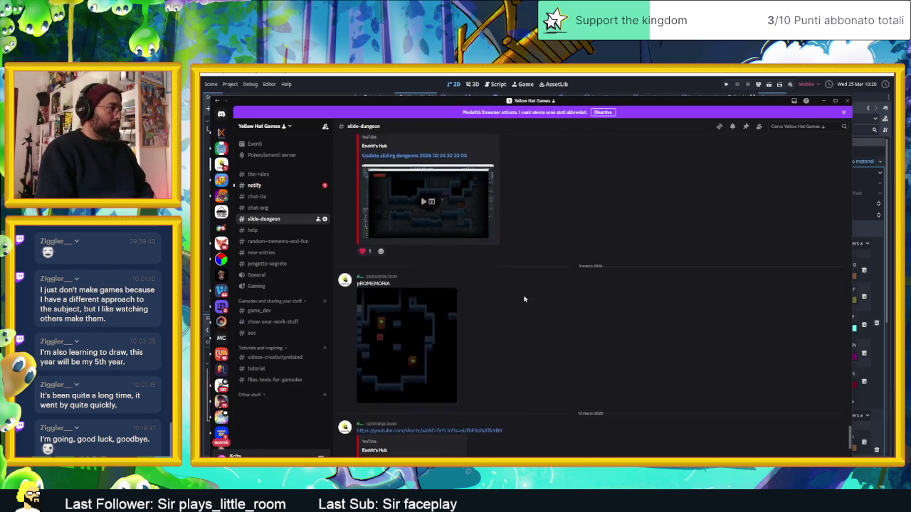
scroll(521, 297, "up", 10)
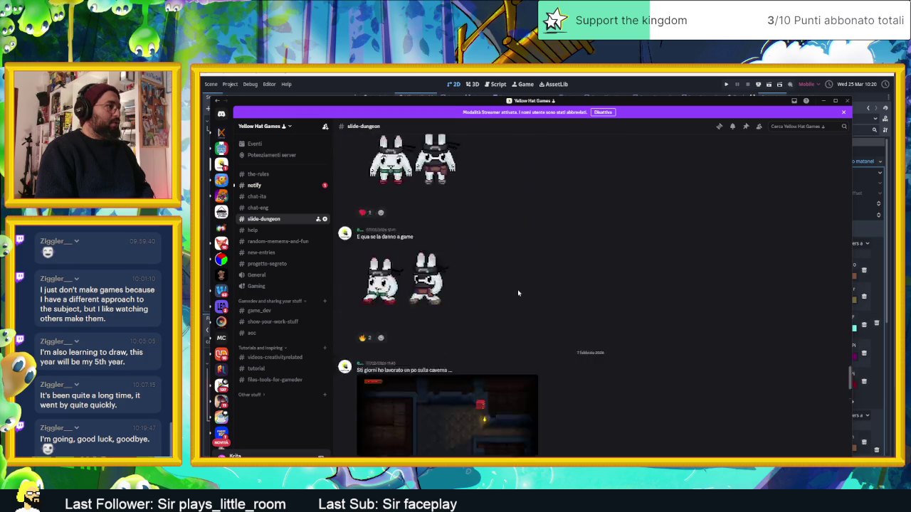
scroll(518, 293, "up", 10)
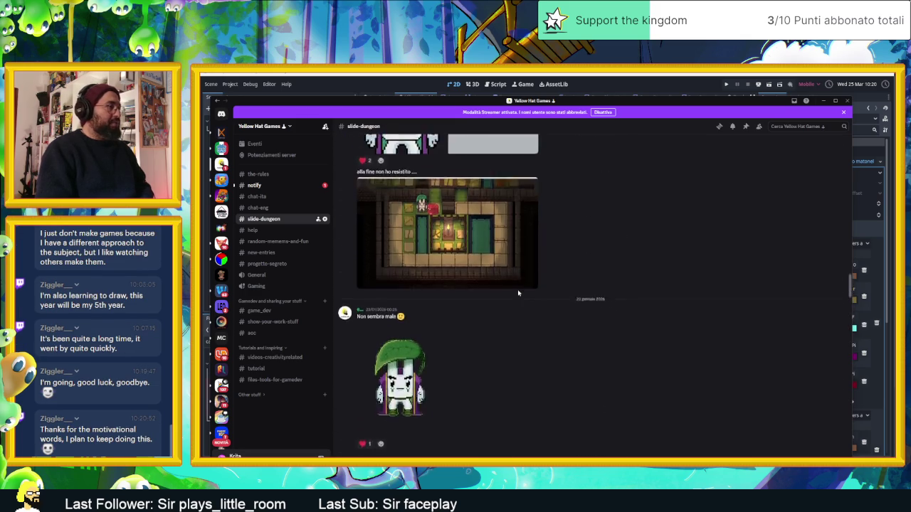
scroll(518, 292, "up", 10)
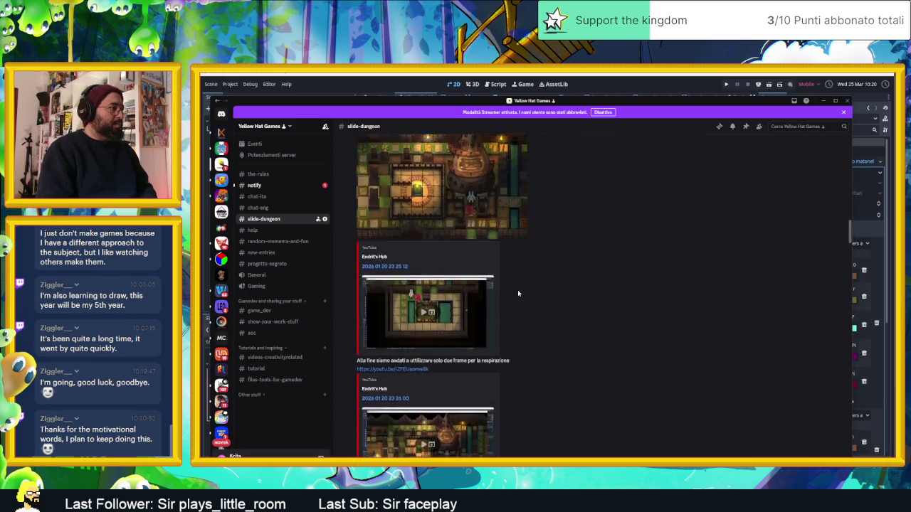
scroll(518, 292, "up", 10)
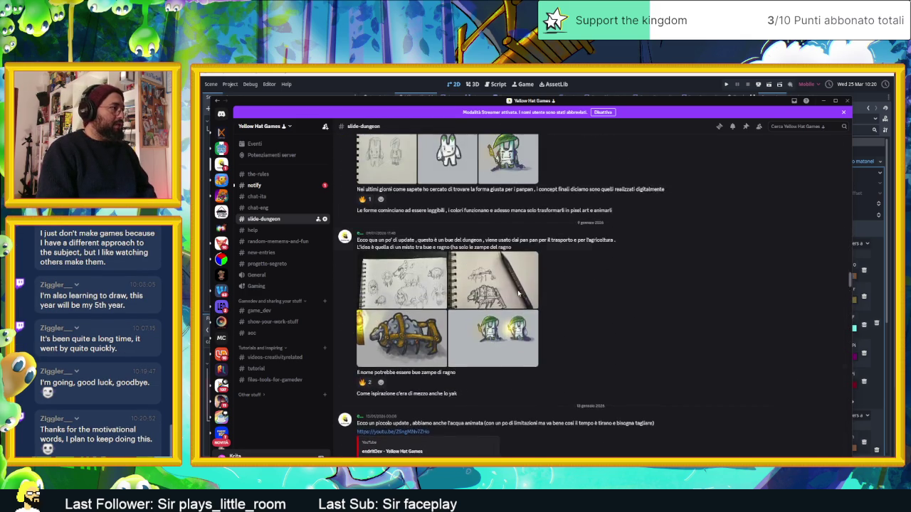
scroll(518, 293, "up", 10)
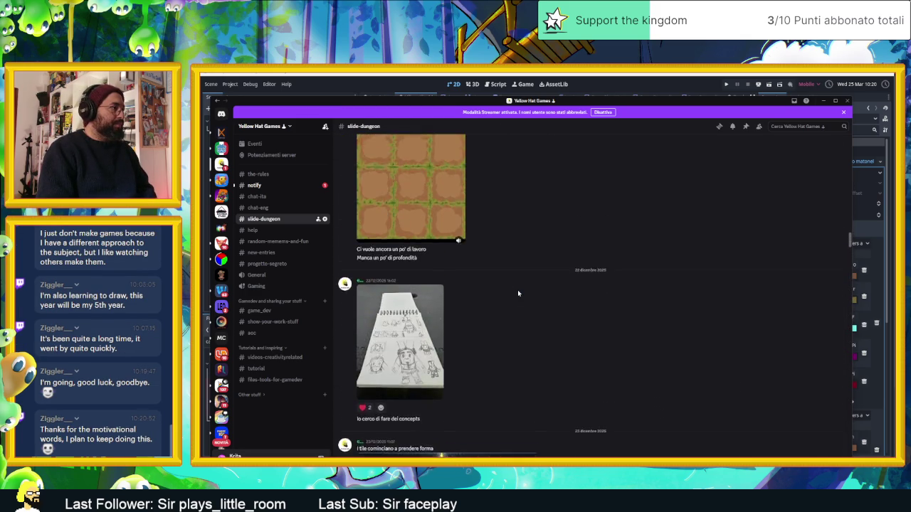
scroll(518, 293, "up", 10)
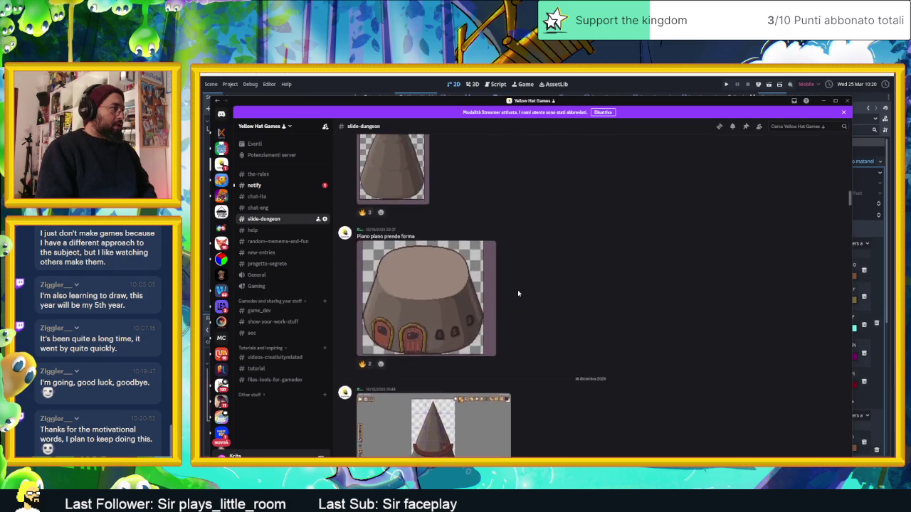
scroll(514, 293, "up", 10)
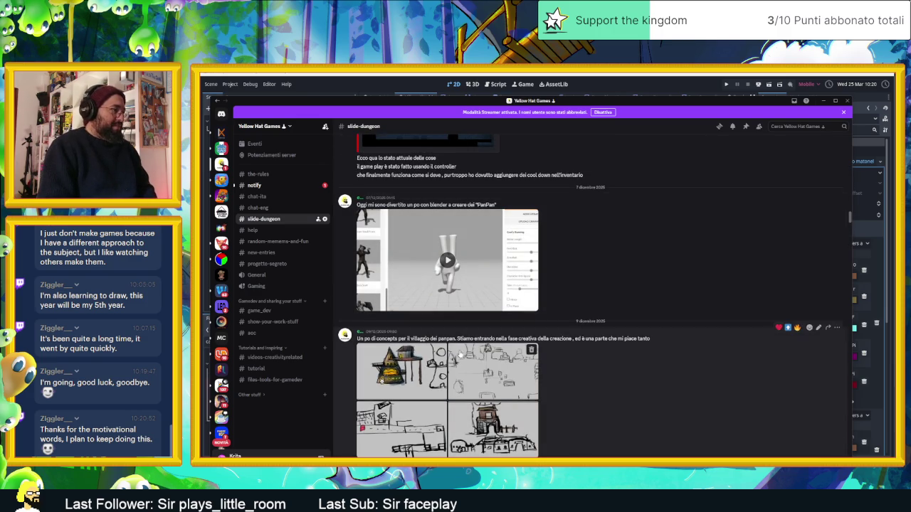
left_click(461, 352)
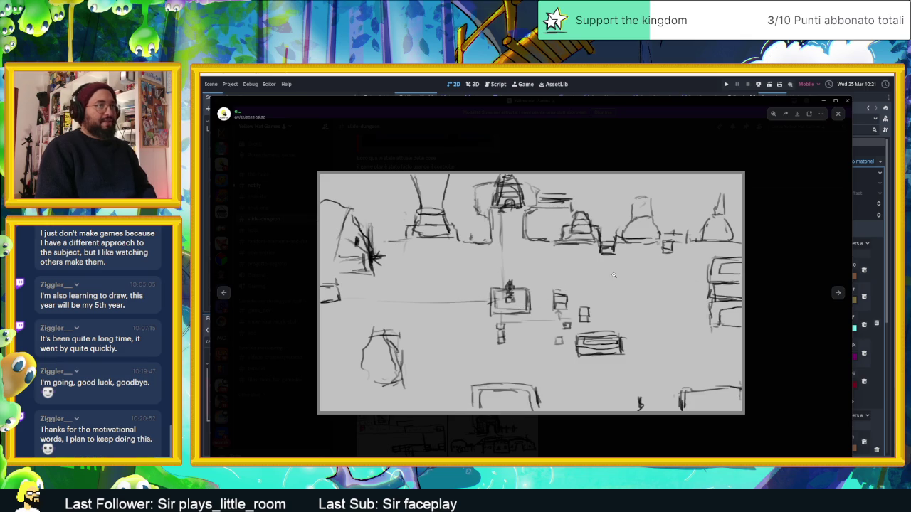
left_click(825, 102)
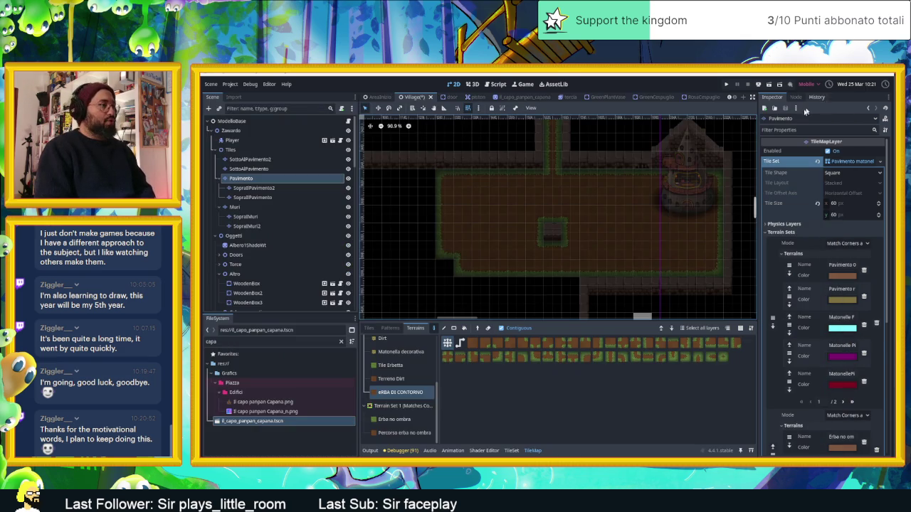
- Paint floor and grass-border terrain into the empty lower-left and widen the downward corridor
scroll(568, 238, "up", 4)
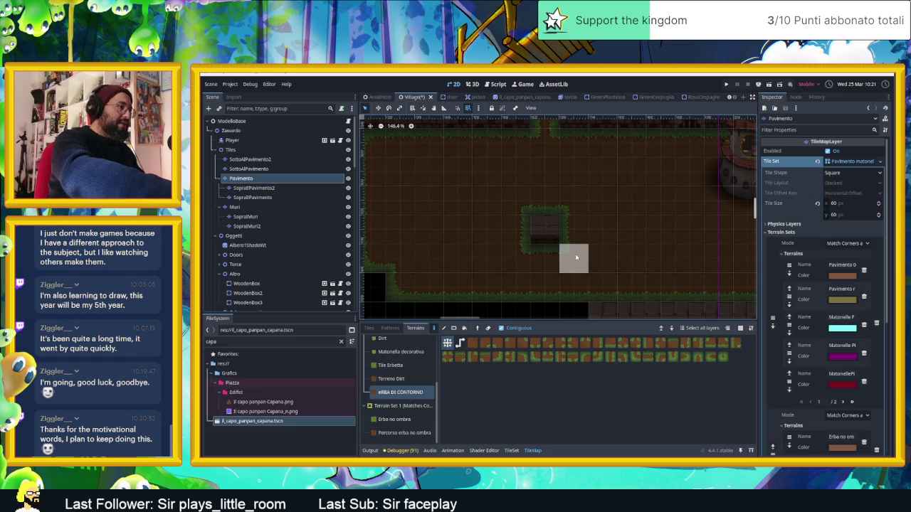
scroll(564, 248, "down", 5)
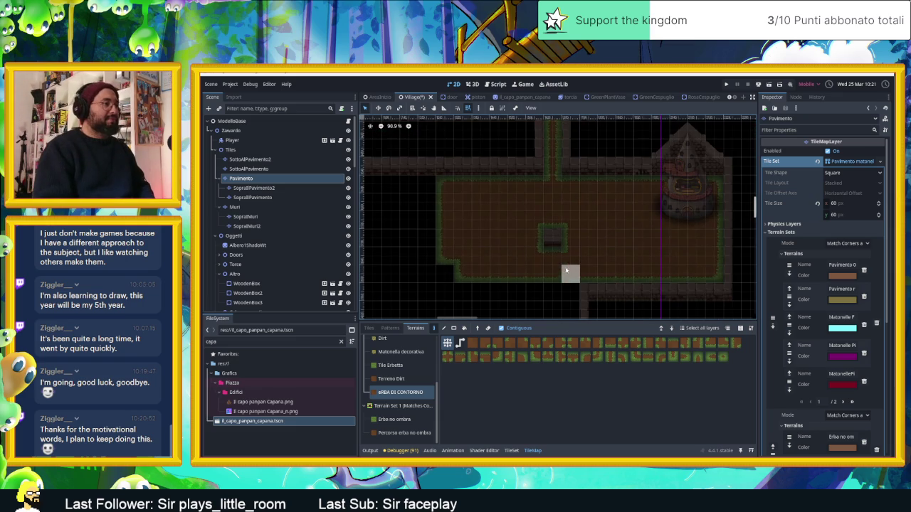
mouse_move(484, 288)
left_mouse_down()
mouse_move(516, 292)
mouse_move(462, 291)
mouse_move(457, 280)
mouse_move(447, 288)
left_mouse_up()
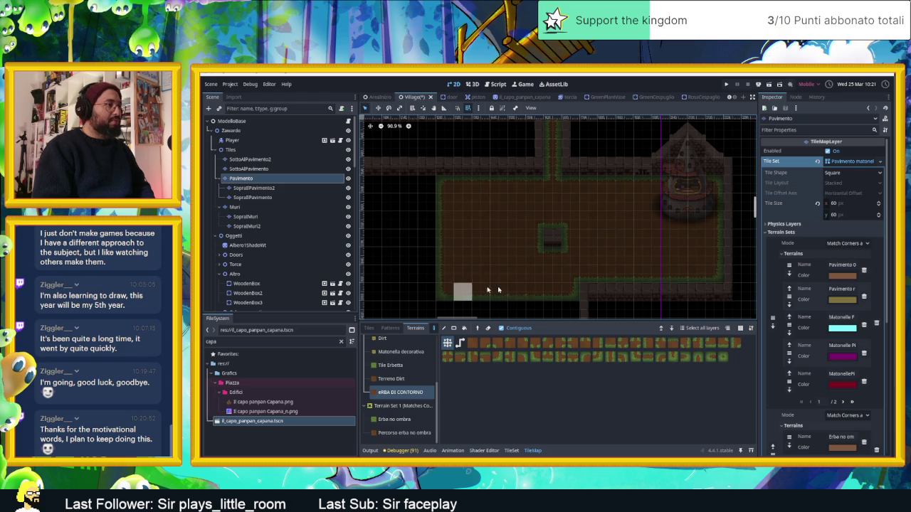
scroll(577, 285, "down", 2)
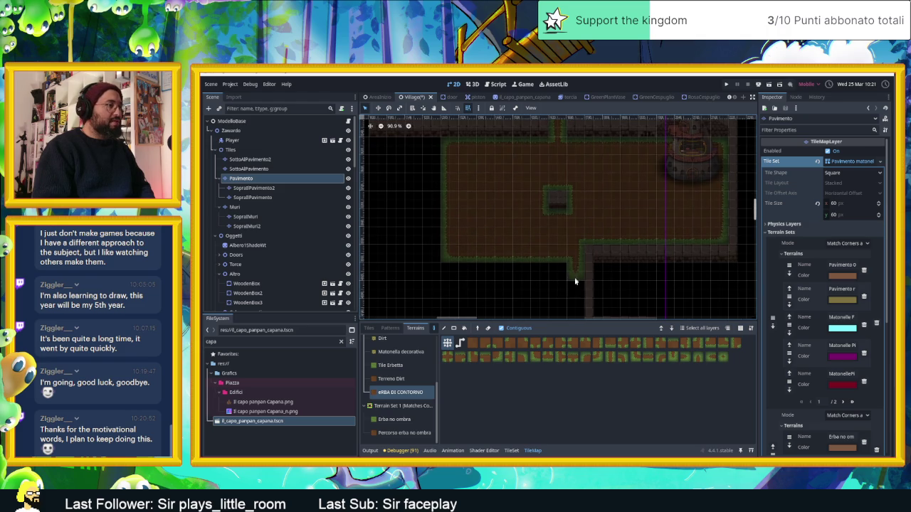
scroll(573, 285, "down", 3)
mouse_move(584, 245)
left_mouse_down()
mouse_move(586, 258)
mouse_move(592, 237)
mouse_move(568, 203)
mouse_move(550, 206)
mouse_move(557, 239)
mouse_move(540, 249)
mouse_move(513, 209)
mouse_move(517, 254)
mouse_move(471, 209)
mouse_move(494, 245)
mouse_move(480, 258)
mouse_move(474, 252)
left_mouse_up()
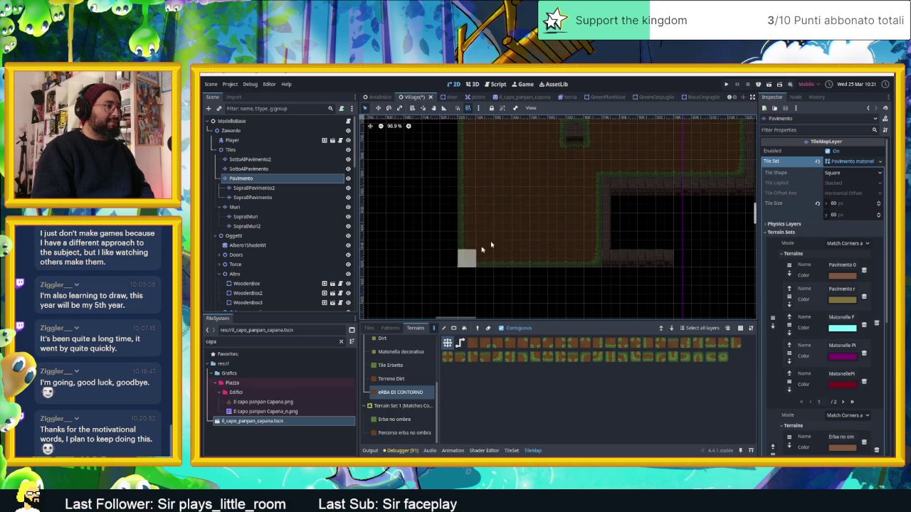
scroll(607, 247, "up", 2)
scroll(607, 246, "up", 5)
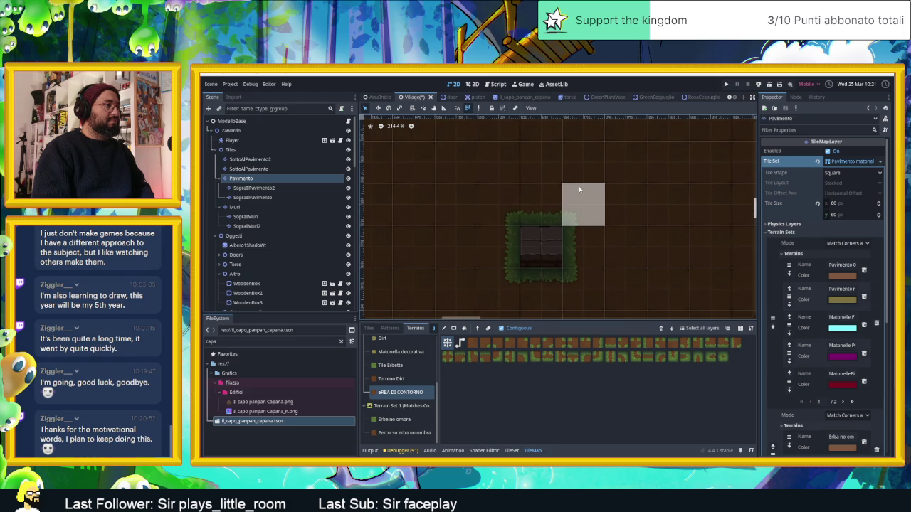
scroll(640, 227, "down", 2)
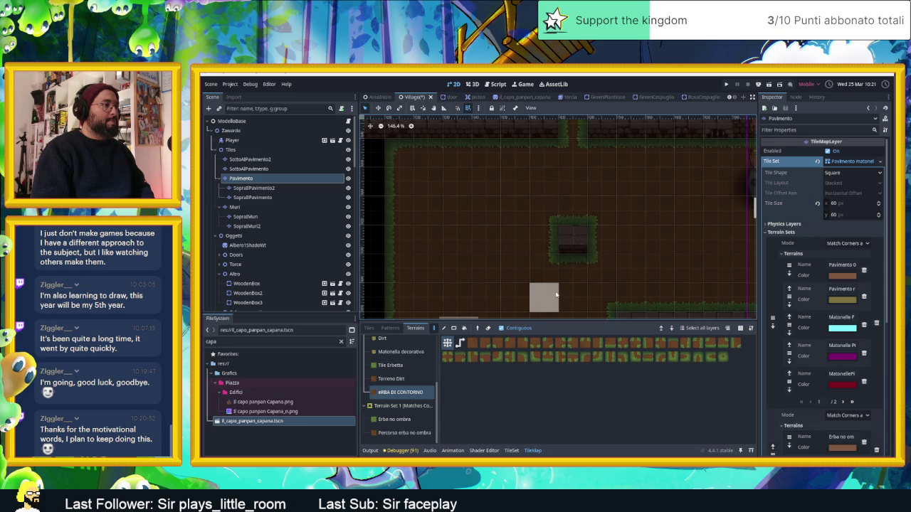
left_click(264, 188)
- On SopraIlPavimento2, switch to individual tiles from the square Matonelle Piazza paving source
scroll(391, 367, "up", 3)
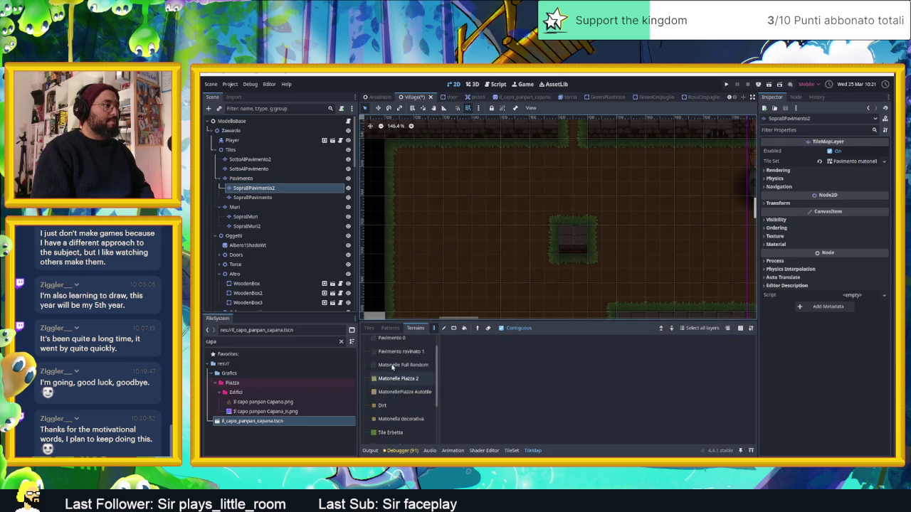
left_click(394, 393)
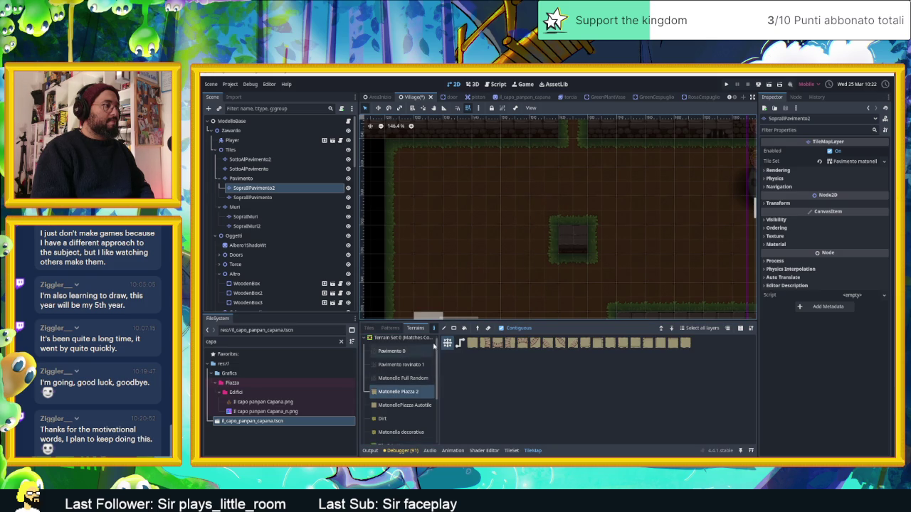
left_click(369, 328)
left_click(433, 395)
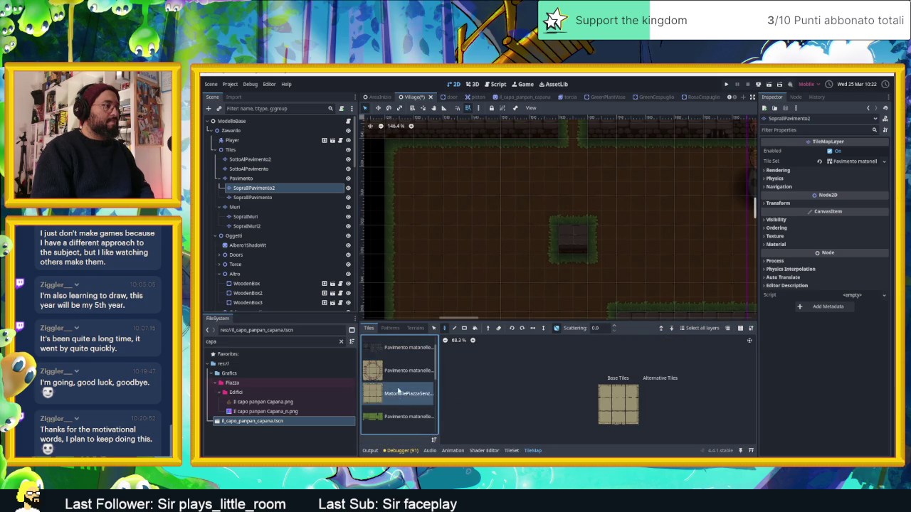
left_click(402, 372)
left_click(407, 393)
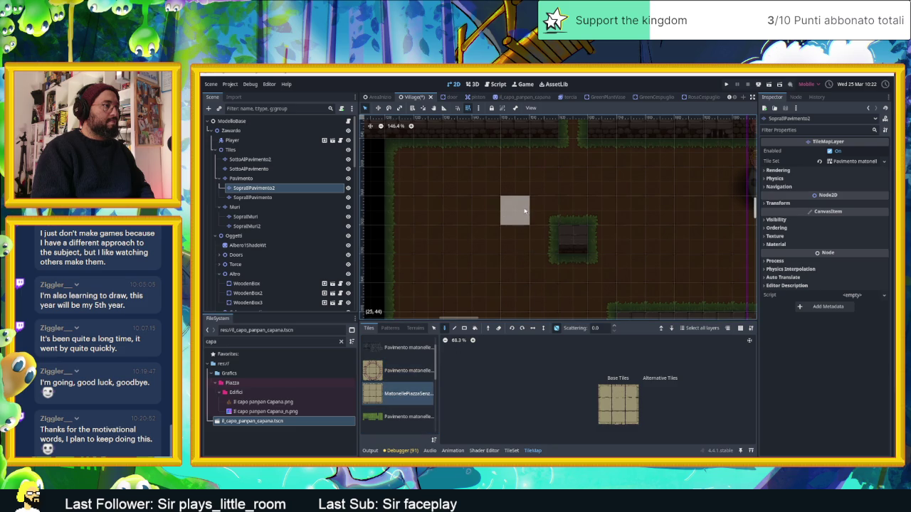
- Lay the top row of paving stones with corner and edge tiles, and start the right side
left_click(604, 392)
left_click(521, 190)
mouse_move(545, 182)
left_mouse_down()
mouse_move(591, 183)
mouse_move(602, 213)
left_mouse_up()
left_click(632, 391)
left_click(631, 183)
left_click(631, 405)
left_click(625, 238)
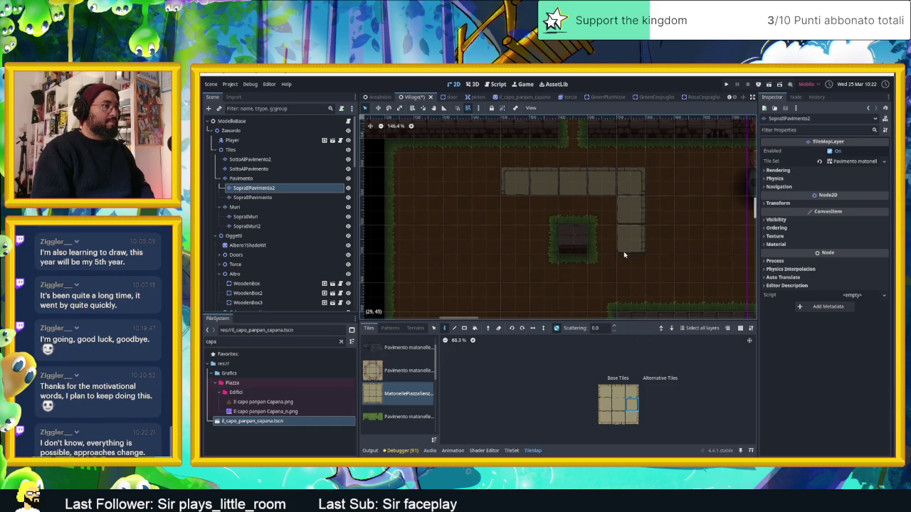
left_click(628, 264)
scroll(656, 260, "down", 1)
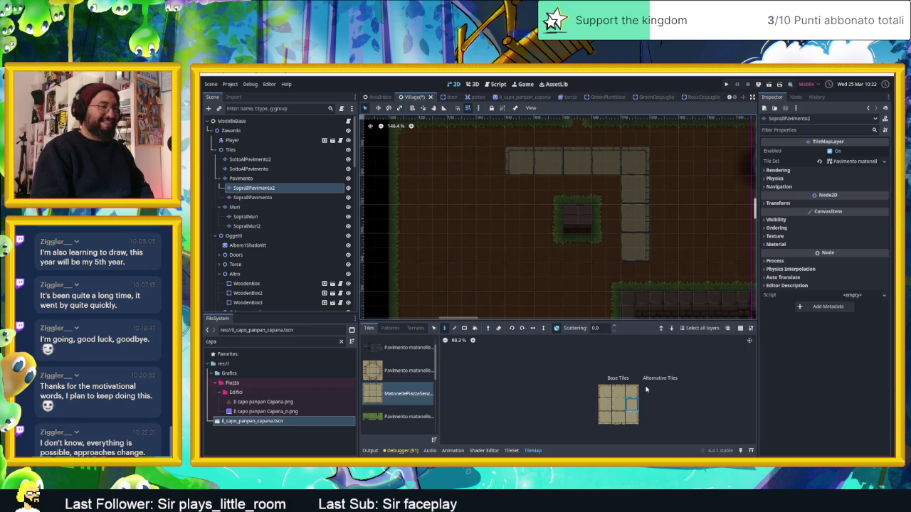
- Cap the right side with a corner stone, then lay the bottom row and left side
left_click(632, 417)
left_click(632, 274)
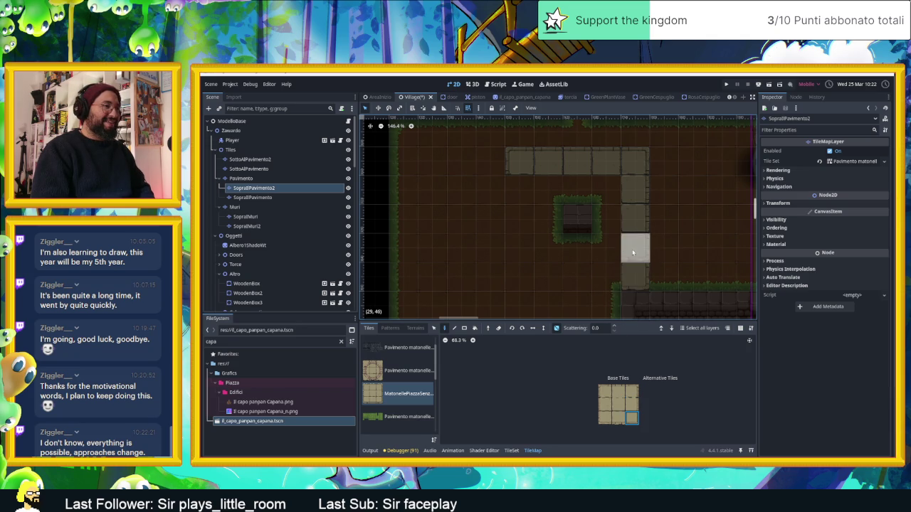
left_click(629, 403)
left_click(633, 254)
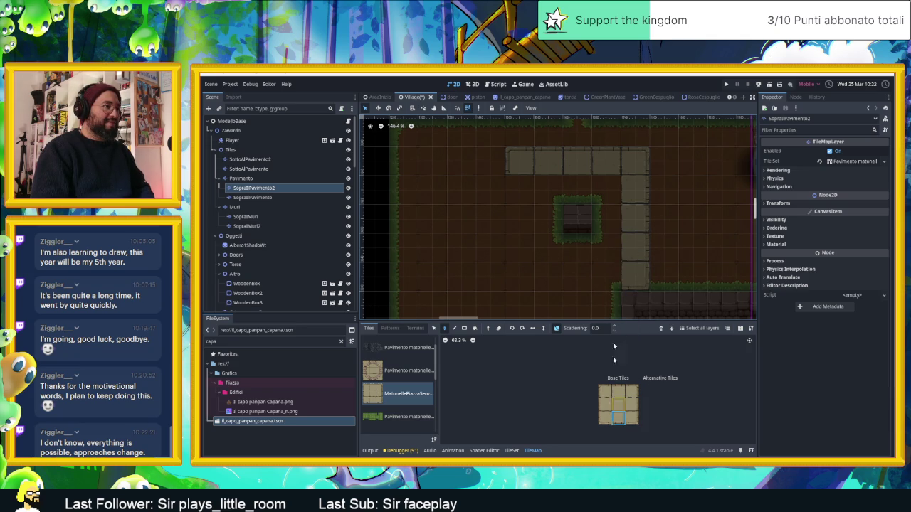
left_click(606, 276)
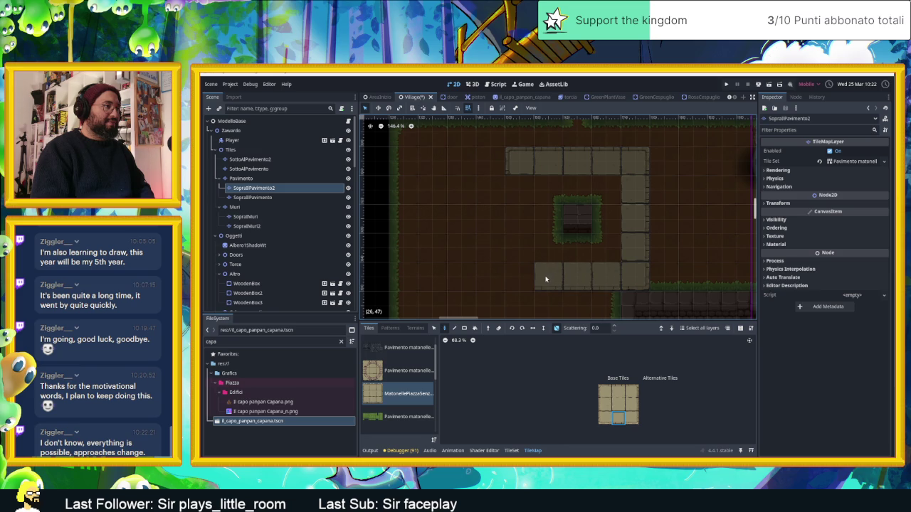
left_click(522, 277)
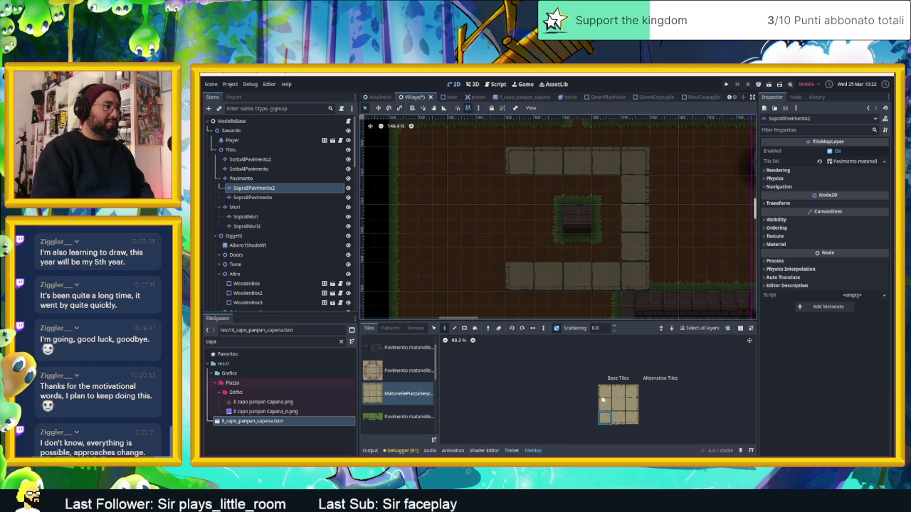
left_click_drag(519, 249, 518, 190)
left_click(402, 370)
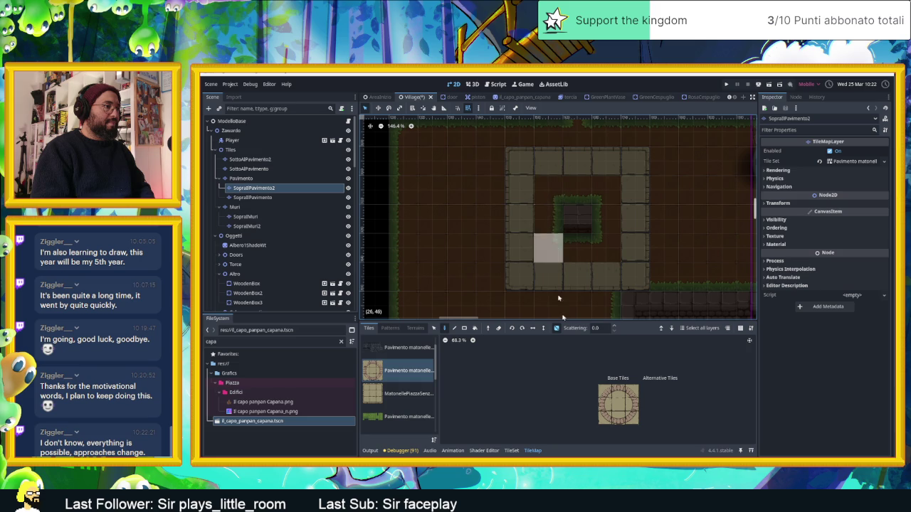
left_click_drag(630, 409, 634, 420)
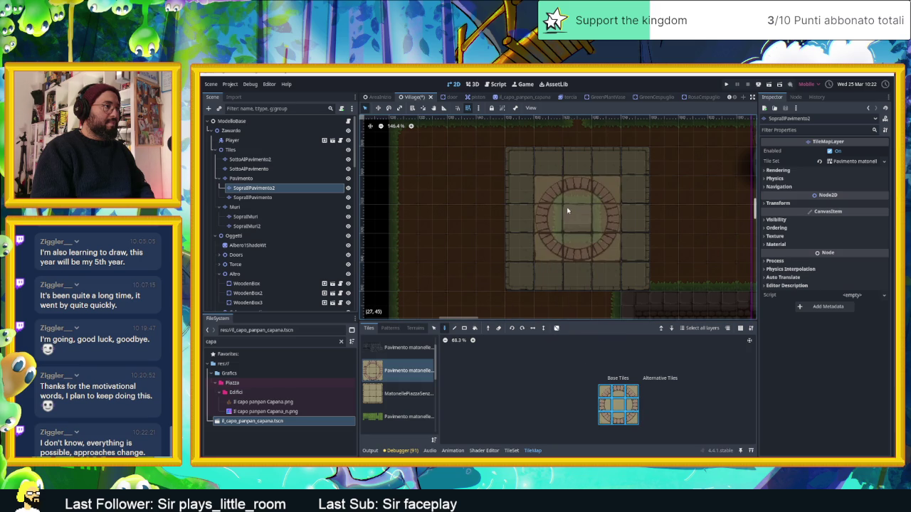
left_click(562, 240)
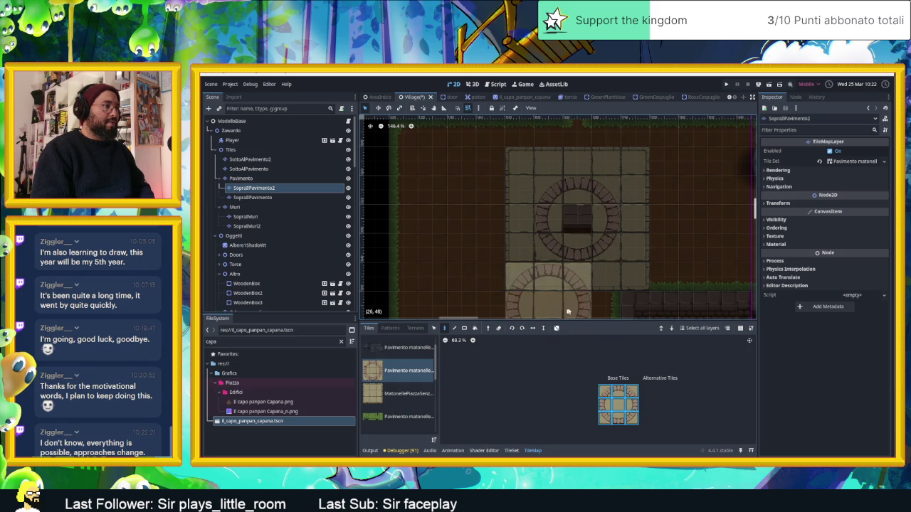
scroll(704, 250, "down", 4)
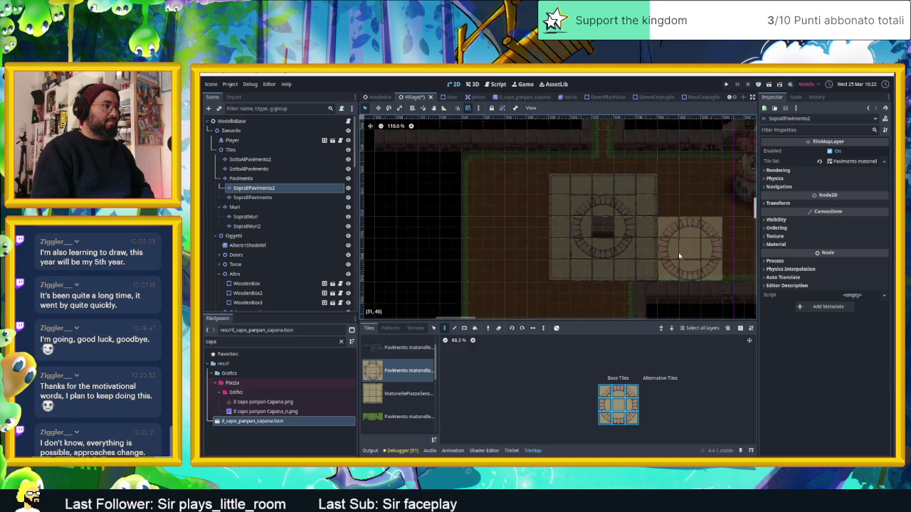
scroll(683, 254, "up", 3)
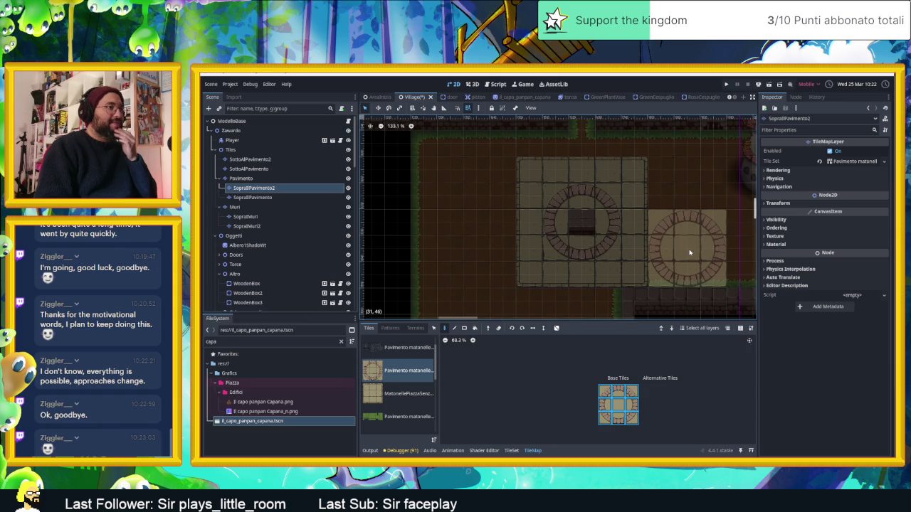
scroll(688, 252, "down", 2)
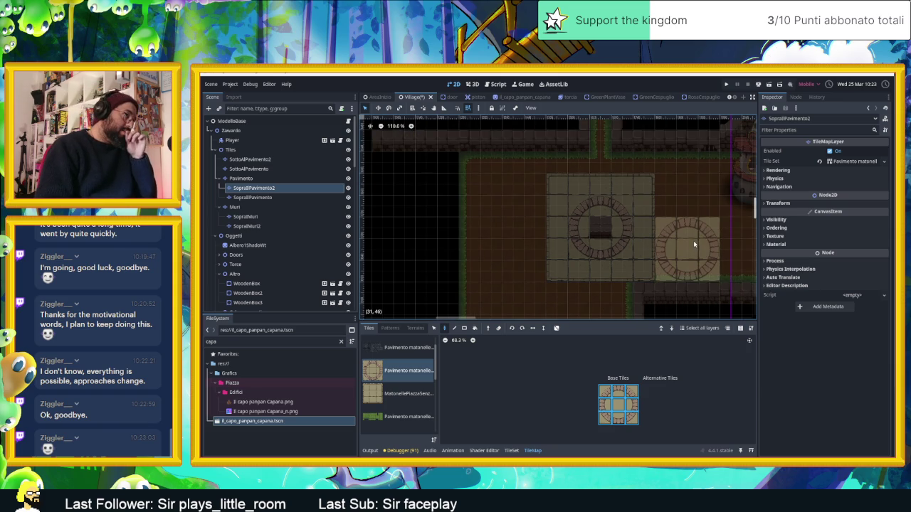
left_click_drag(698, 244, 650, 244)
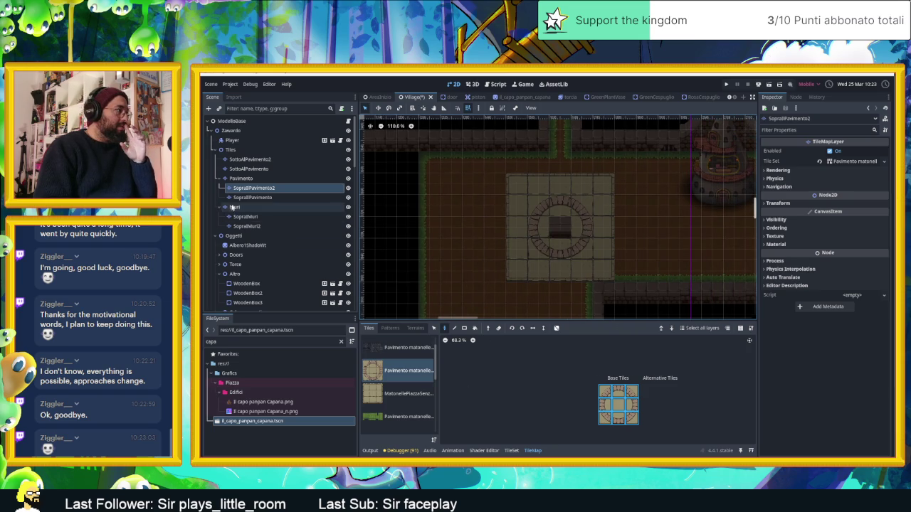
left_click(242, 179)
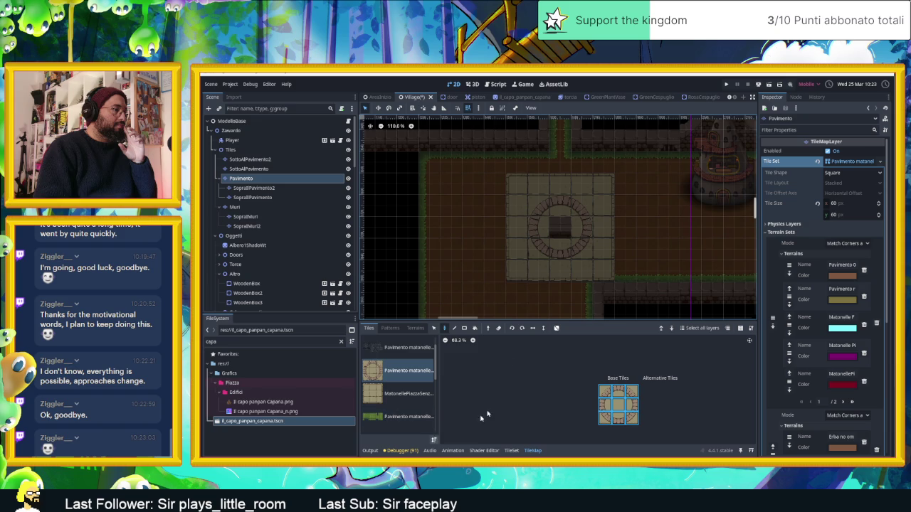
- Paint an eRBA DI CONTORNO grass edge around the stone square and save the Village scene
left_click(414, 328)
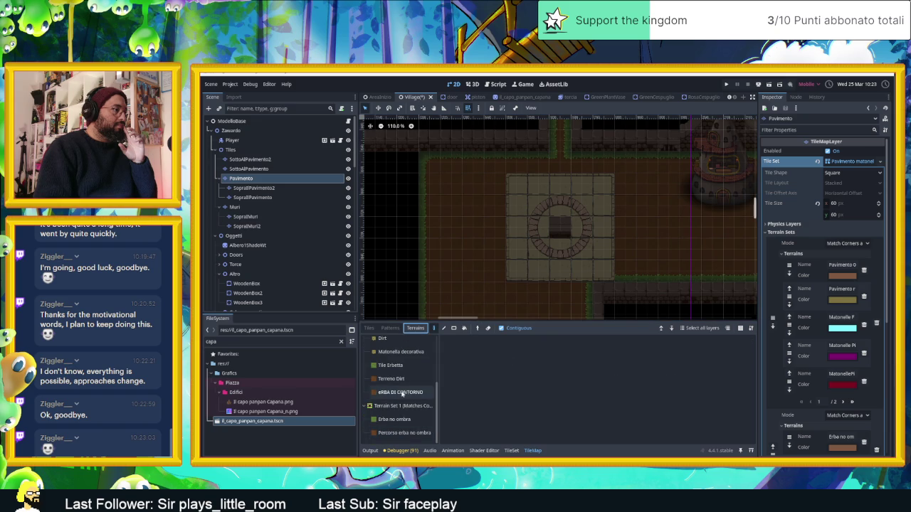
left_click(400, 392)
left_click(516, 182)
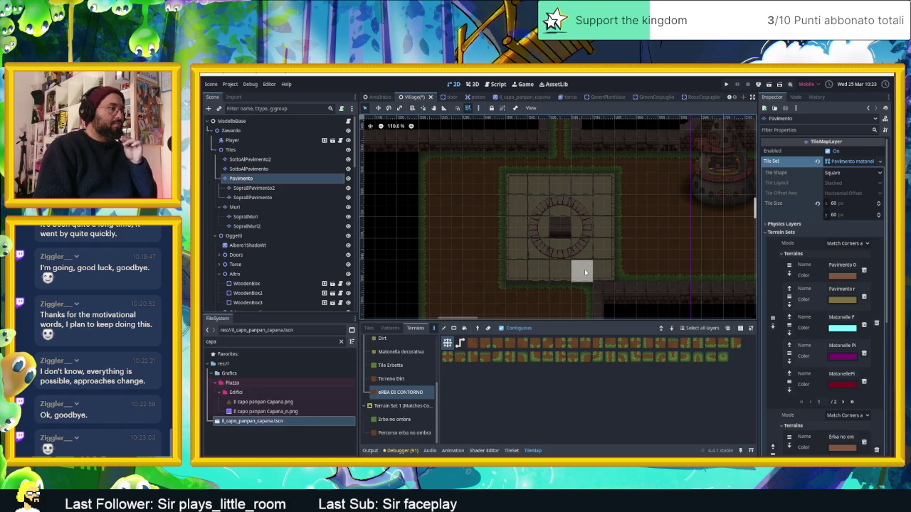
scroll(569, 249, "up", 4)
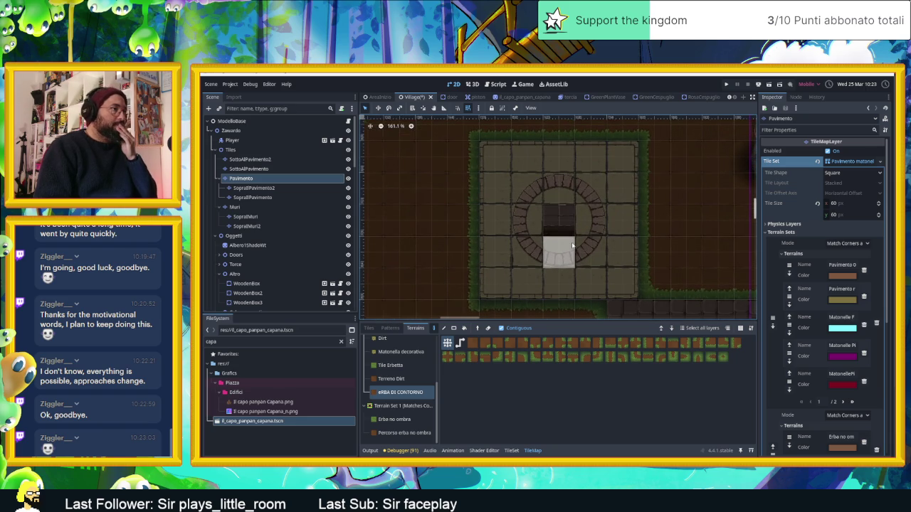
scroll(573, 249, "down", 2)
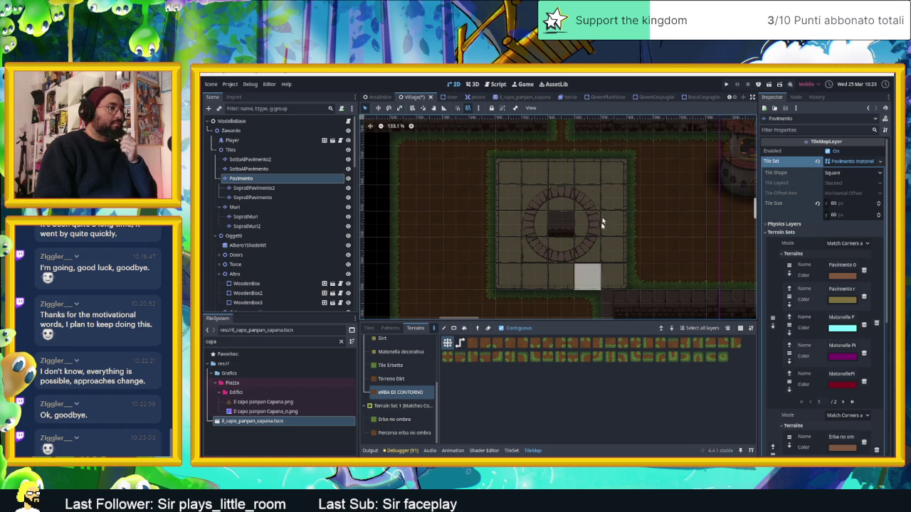
scroll(611, 234, "up", 1)
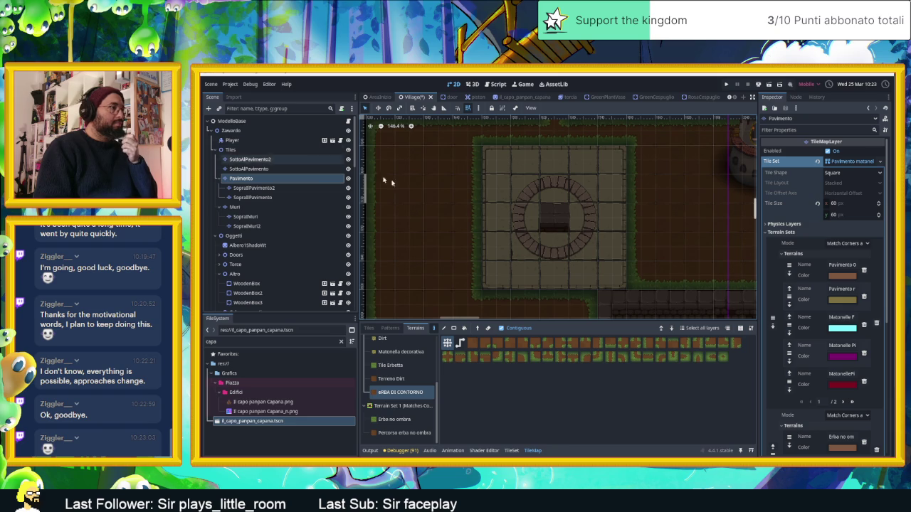
scroll(526, 249, "down", 3)
key("ctrl+s")
left_click(378, 97)
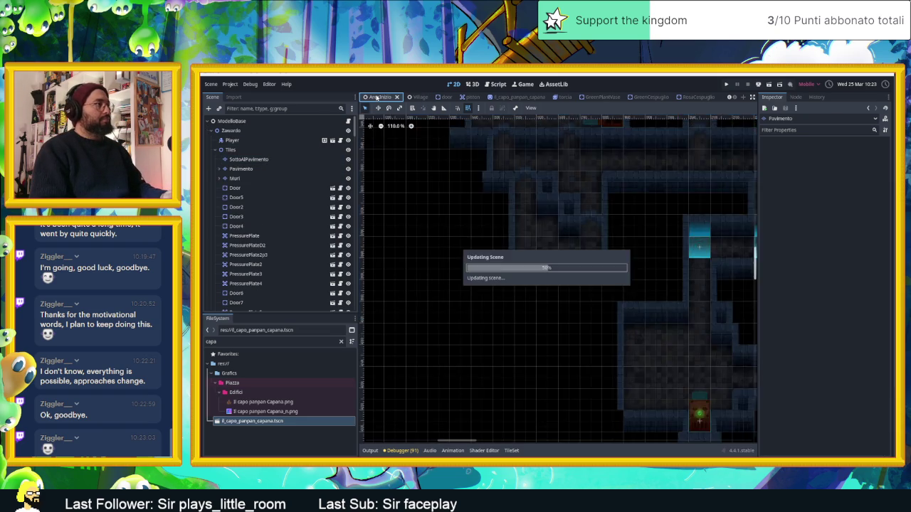
left_click(414, 97)
scroll(502, 142, "down", 3)
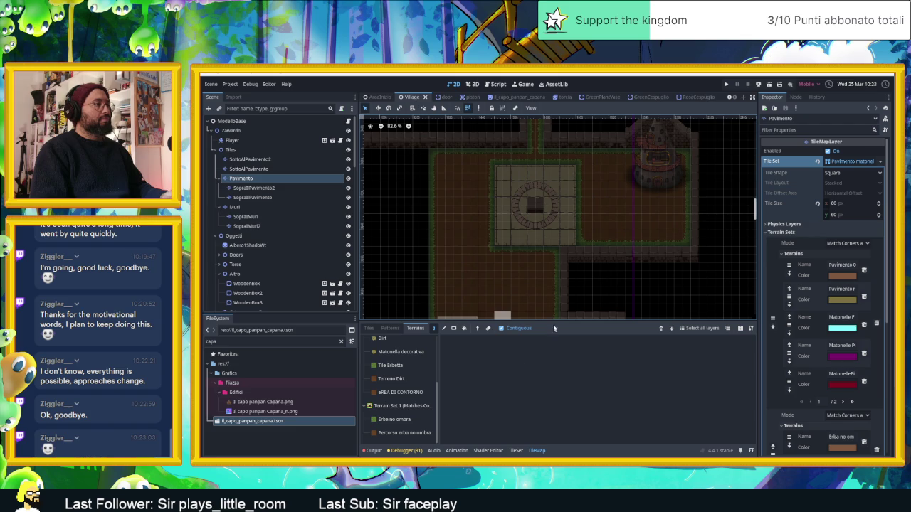
left_click_drag(555, 321, 556, 376)
mouse_move(552, 188)
left_mouse_down()
mouse_move(555, 239)
mouse_move(610, 270)
mouse_move(563, 143)
mouse_move(592, 155)
left_mouse_up()
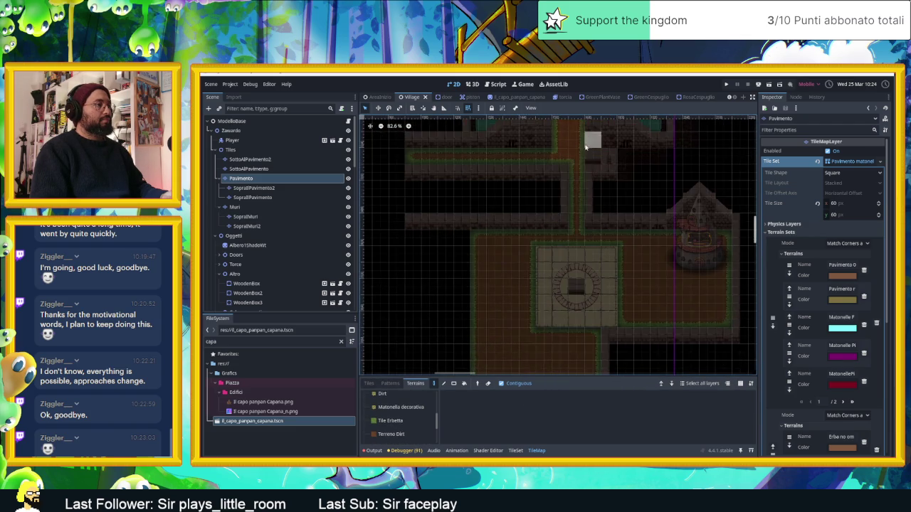
scroll(600, 310, "up", 1)
scroll(600, 310, "up", 2)
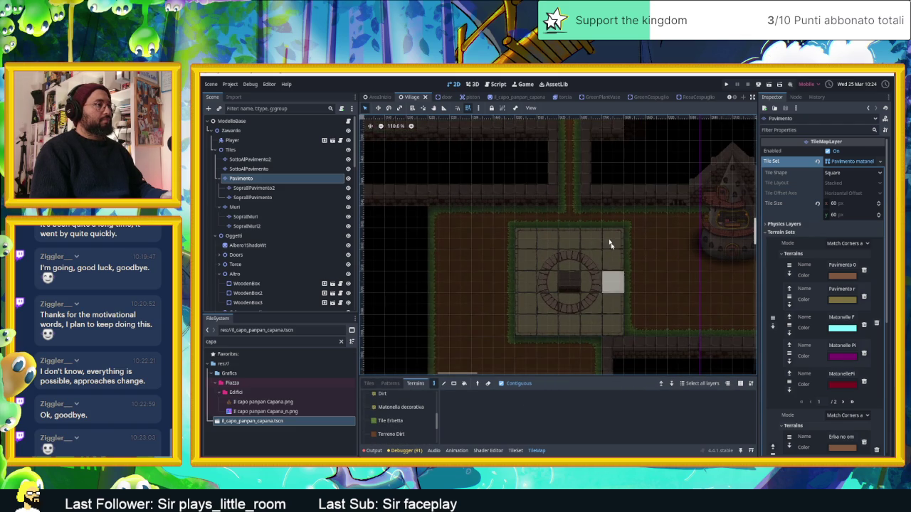
left_click(526, 101)
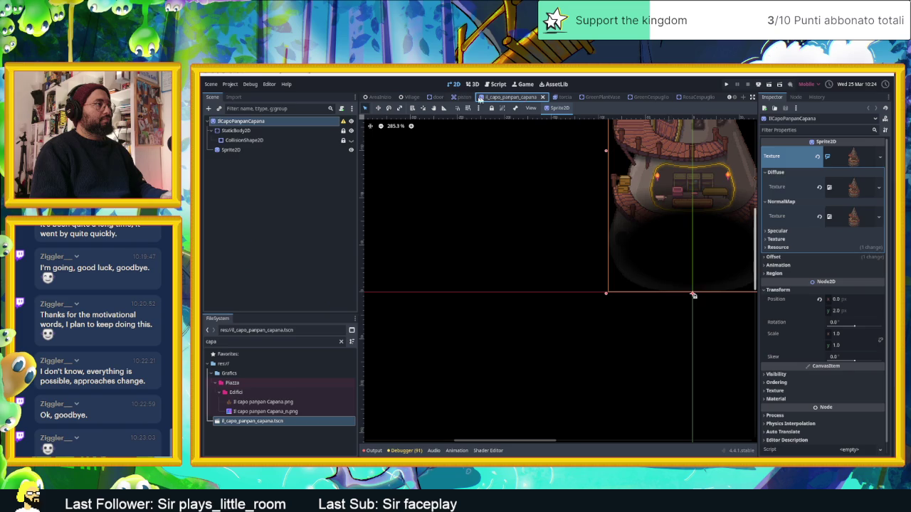
left_click(471, 96)
left_click(432, 97)
left_click(412, 97)
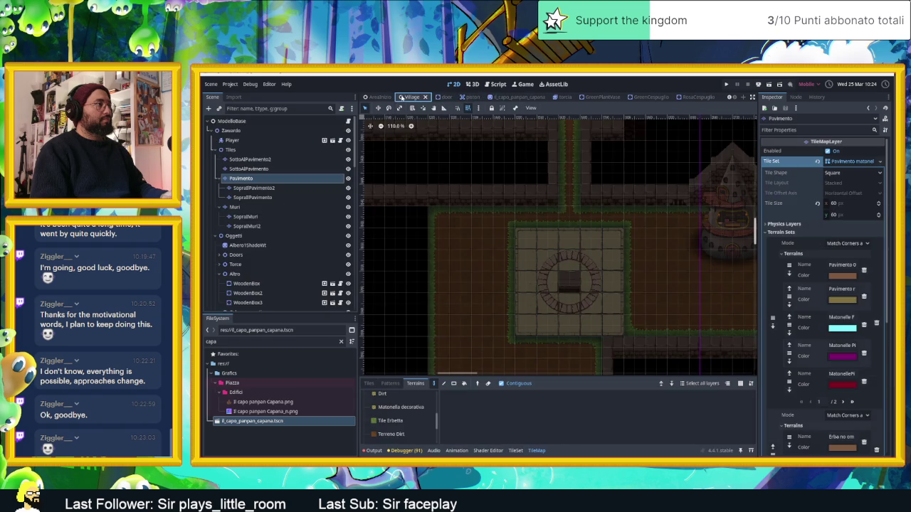
scroll(469, 100, "up", 3)
scroll(469, 100, "up", 2)
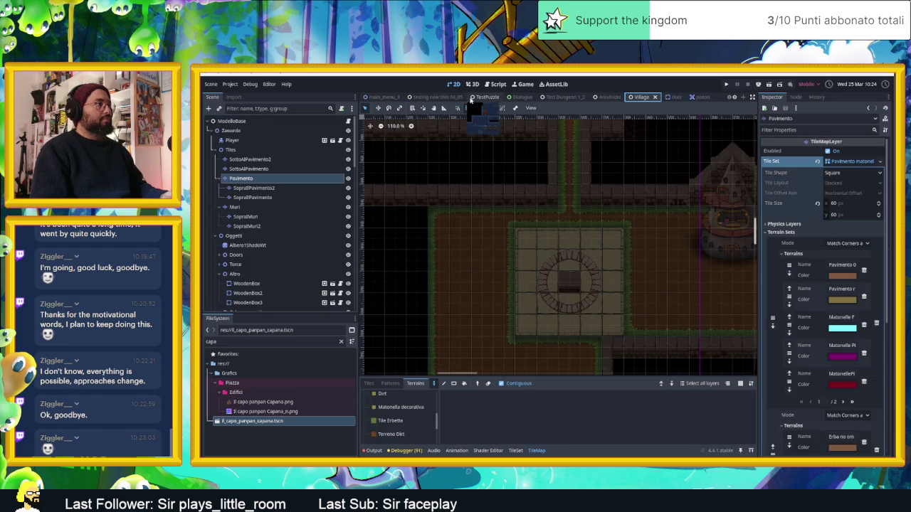
left_click(438, 97)
scroll(436, 204, "up", 5)
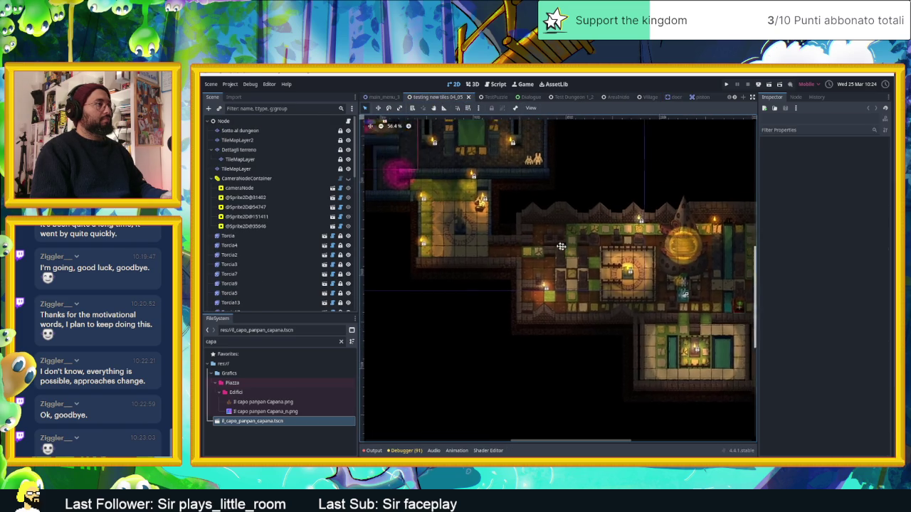
left_click(491, 228)
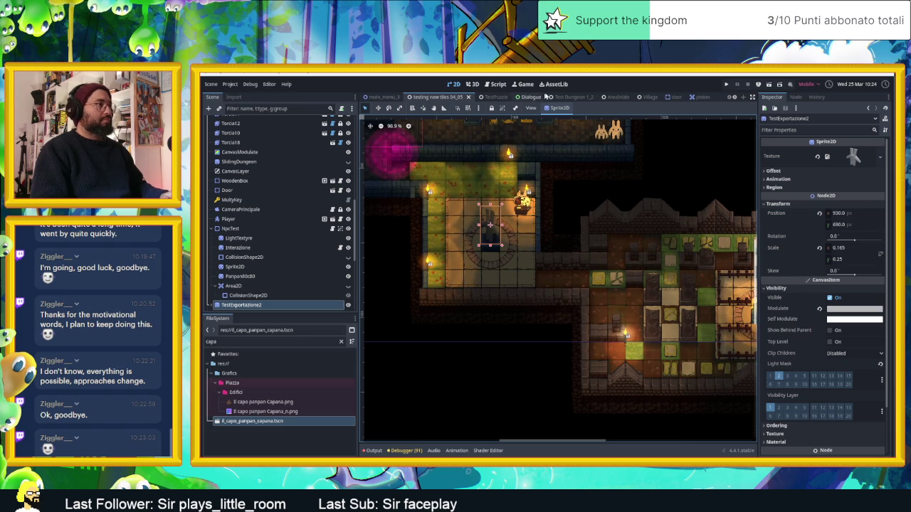
left_click(644, 97)
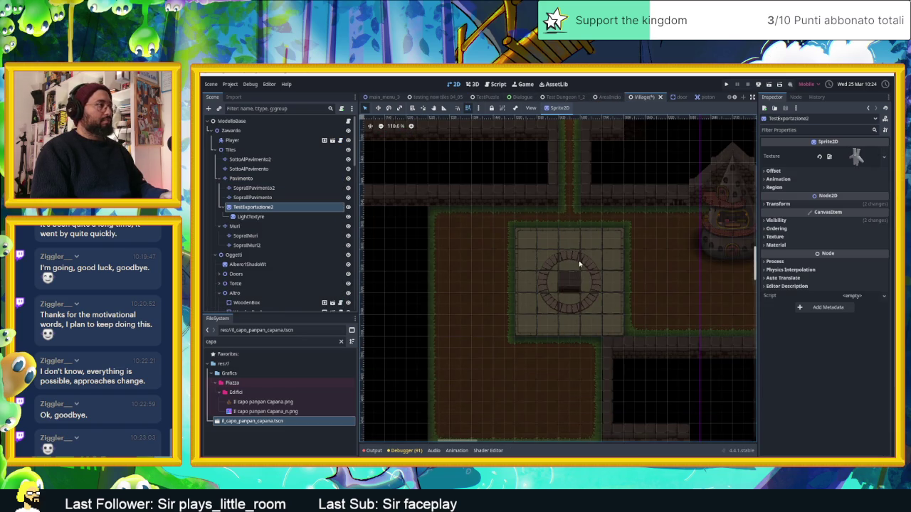
scroll(578, 264, "down", 5)
key("ctrl+z")
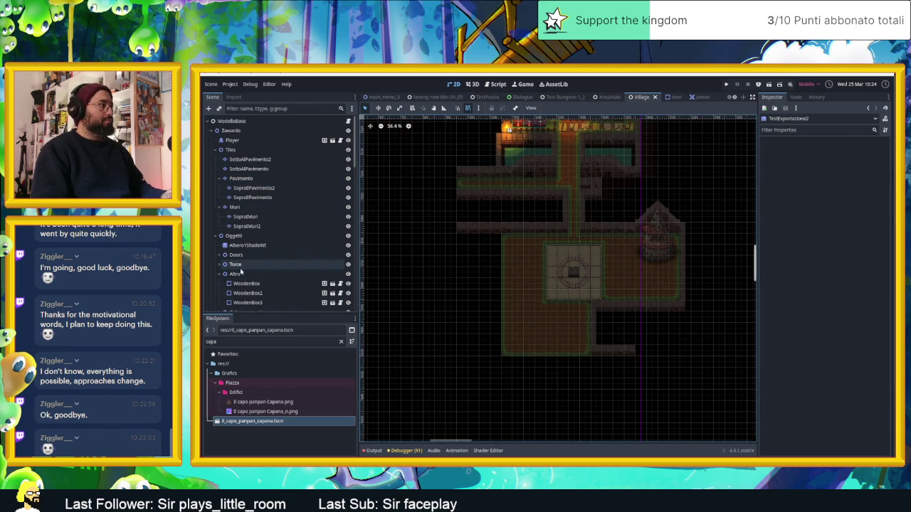
- Paste the TestEsportazione2 statue sprite and drag it onto the centre of the plaza's stone circle
key("ctrl+shift+z")
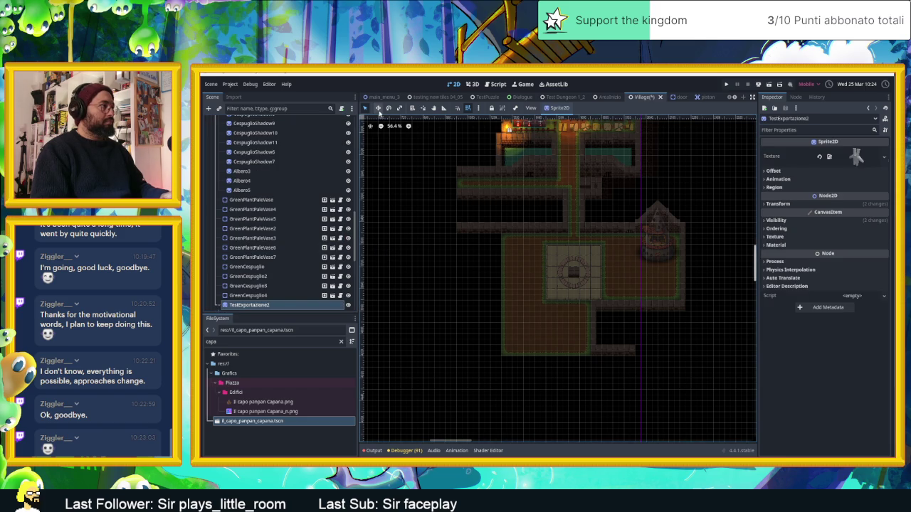
left_click_drag(465, 154, 562, 225)
left_click_drag(654, 314, 652, 313)
scroll(623, 301, "down", 3)
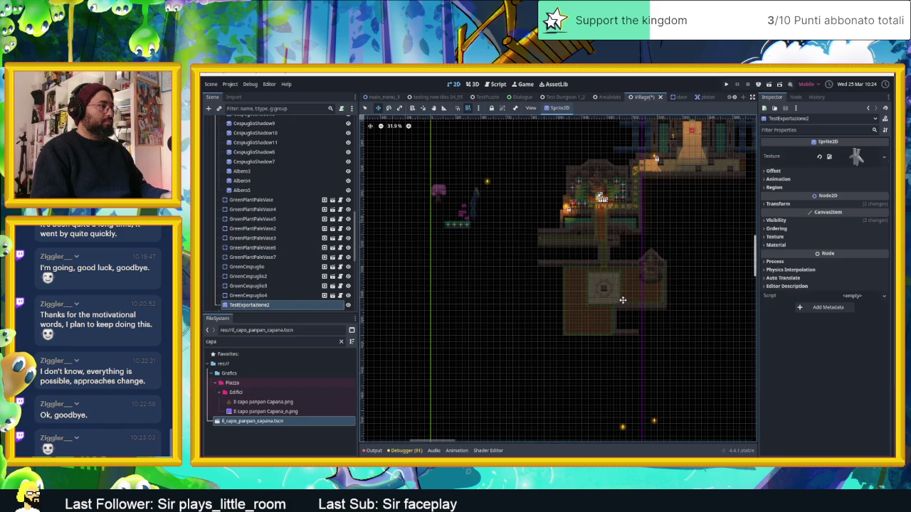
left_click_drag(541, 270, 653, 212)
left_click_drag(597, 239, 605, 231)
scroll(613, 226, "down", 4)
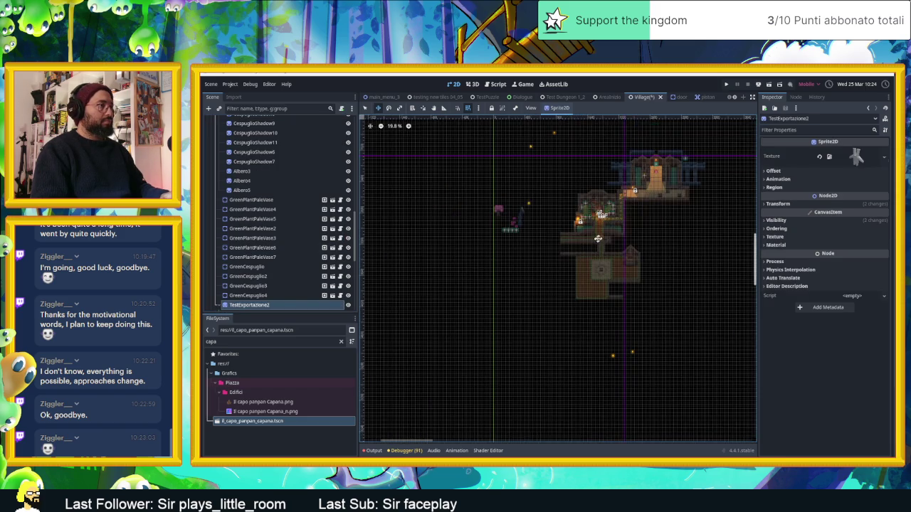
scroll(628, 206, "up", 9)
left_click_drag(605, 178, 549, 291)
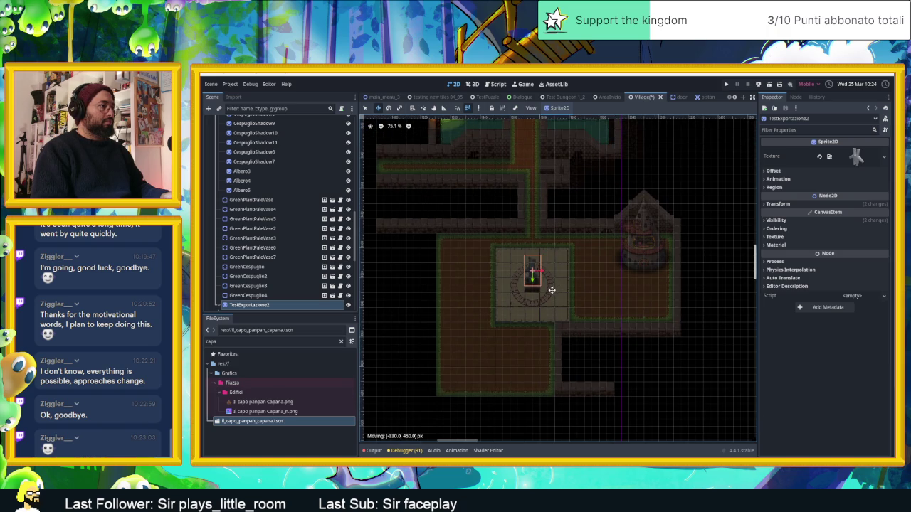
- Zoom and pan around the plaza to check the statue's placement
scroll(560, 293, "up", 4)
scroll(561, 293, "up", 4)
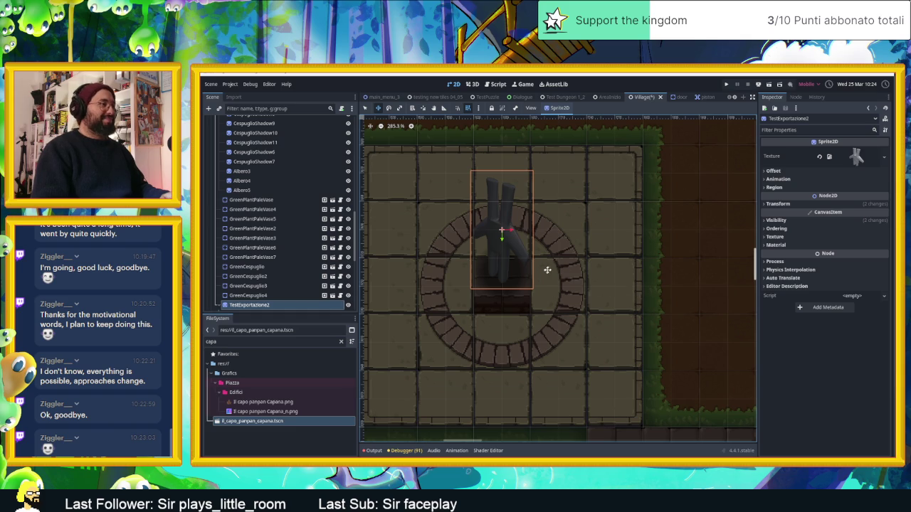
scroll(546, 271, "down", 2)
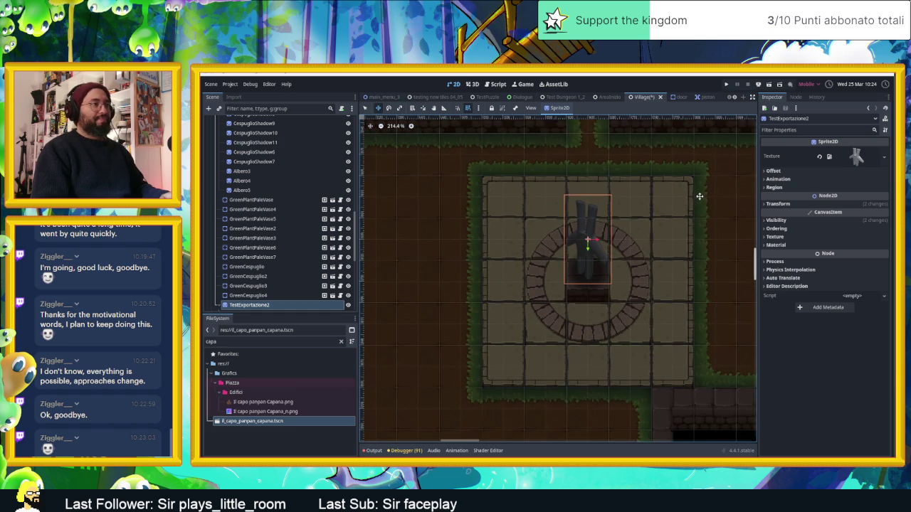
scroll(683, 242, "down", 2)
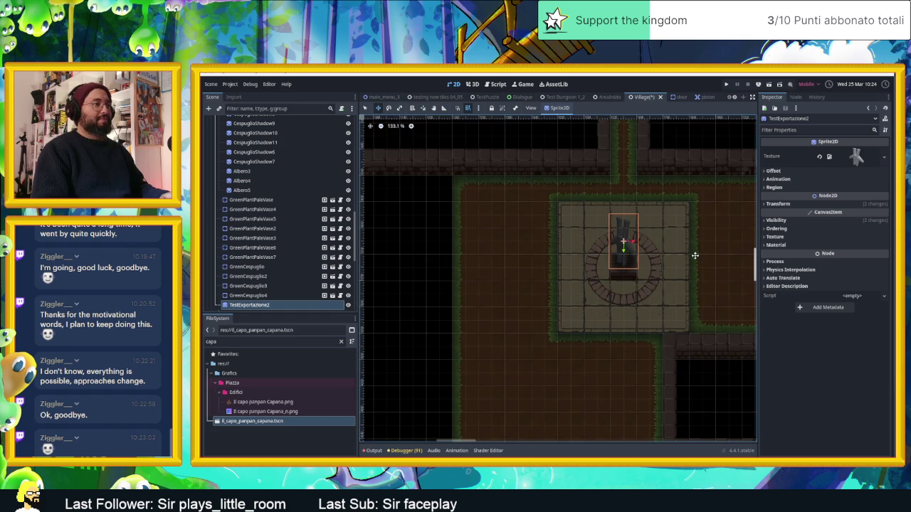
left_click_drag(695, 256, 622, 254)
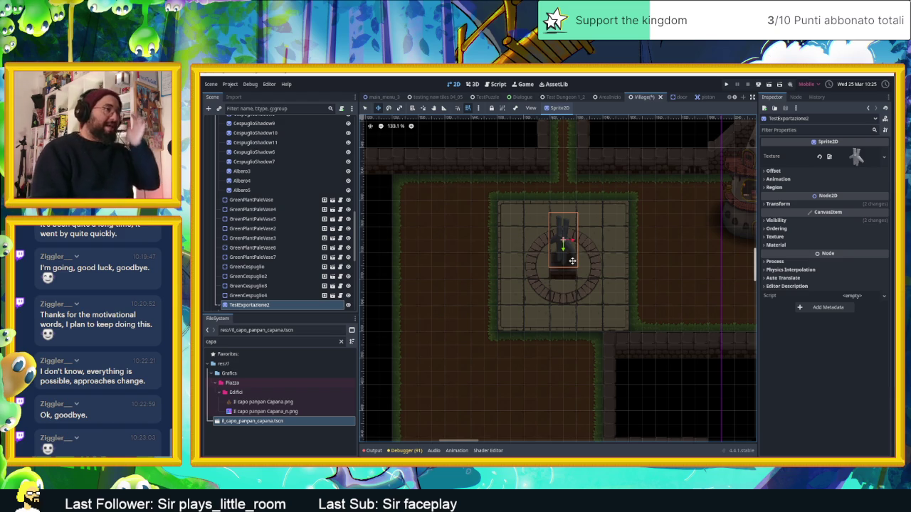
scroll(595, 247, "down", 4)
scroll(595, 247, "up", 3)
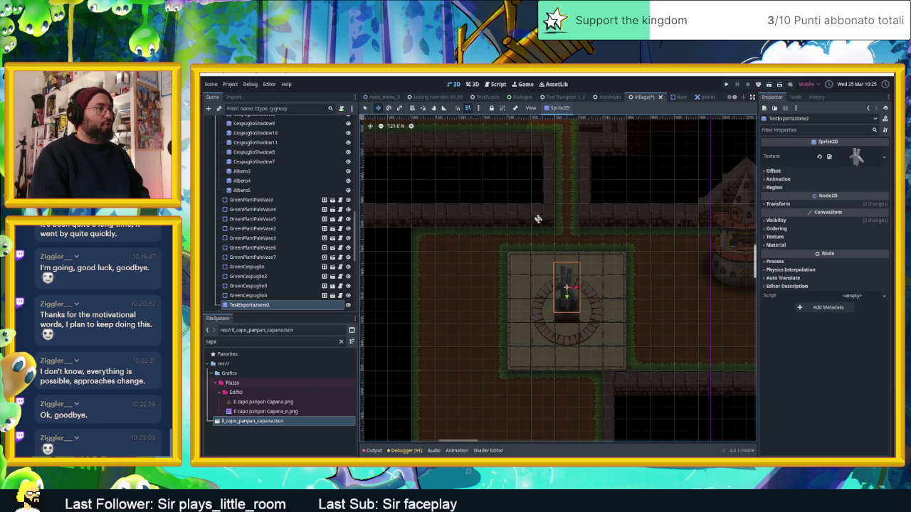
scroll(284, 242, "up", 5)
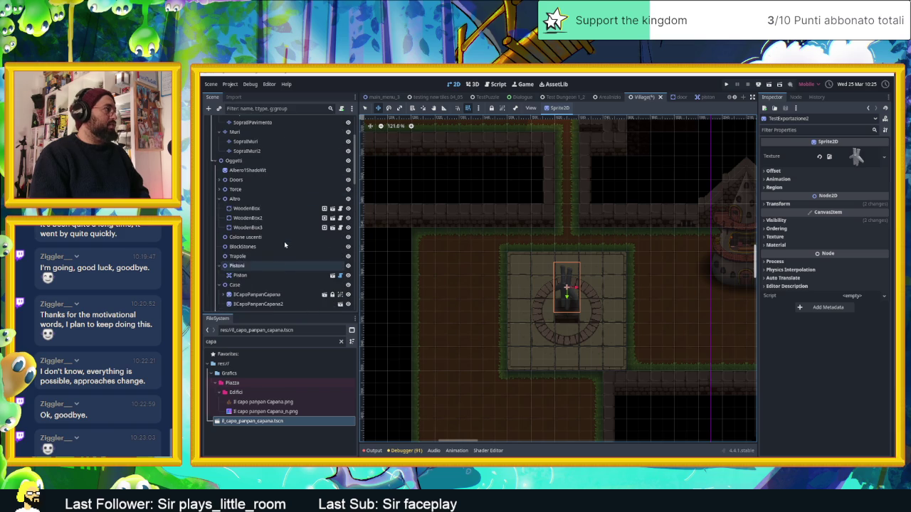
- Paint a vertical block of wall tiles on the SopraMuri layer at cell (22, 45)
left_click(257, 143)
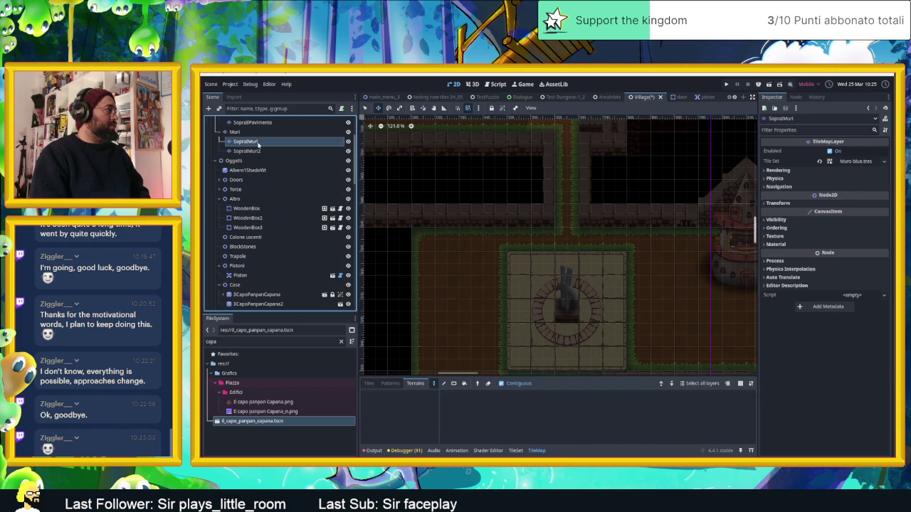
left_click(370, 383)
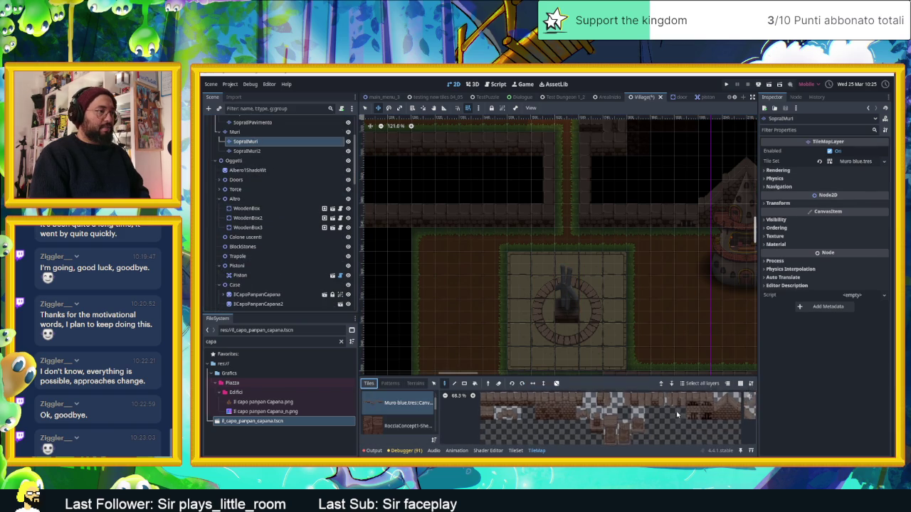
left_click_drag(606, 433, 603, 408)
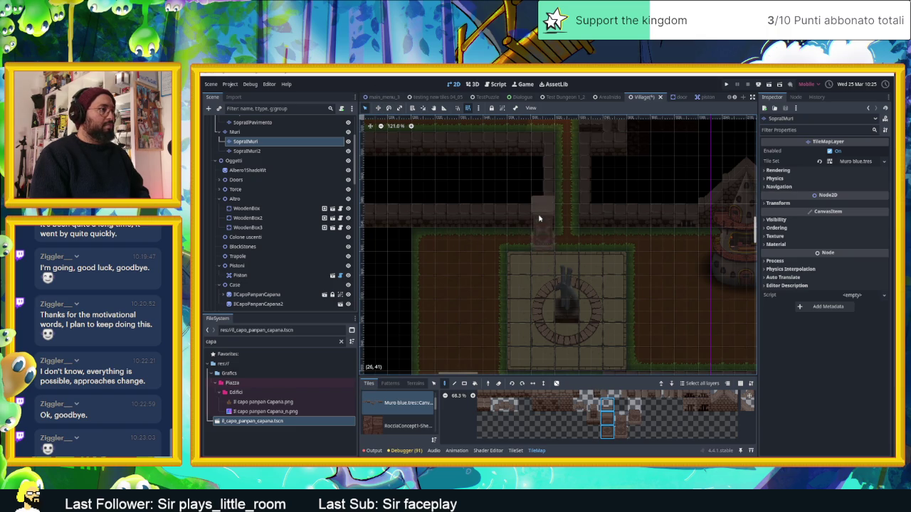
left_click(440, 307)
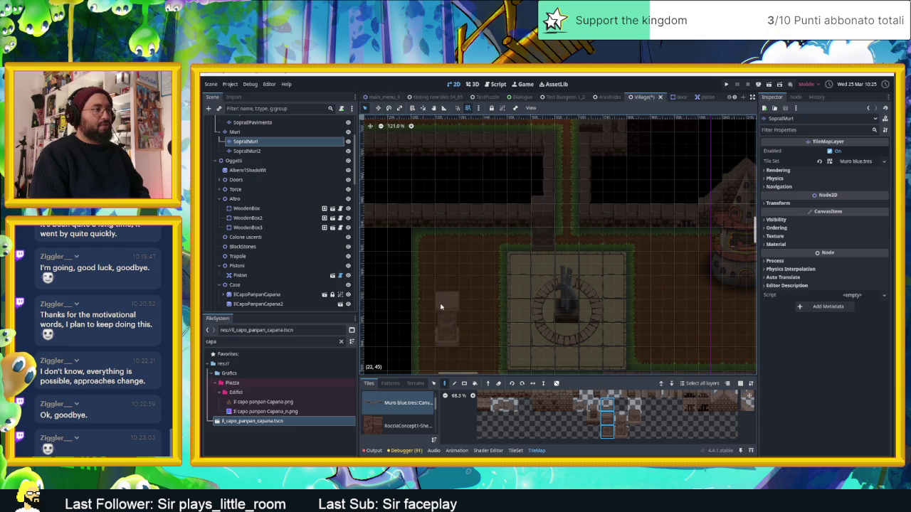
scroll(267, 161, "down", 3)
scroll(267, 160, "up", 6)
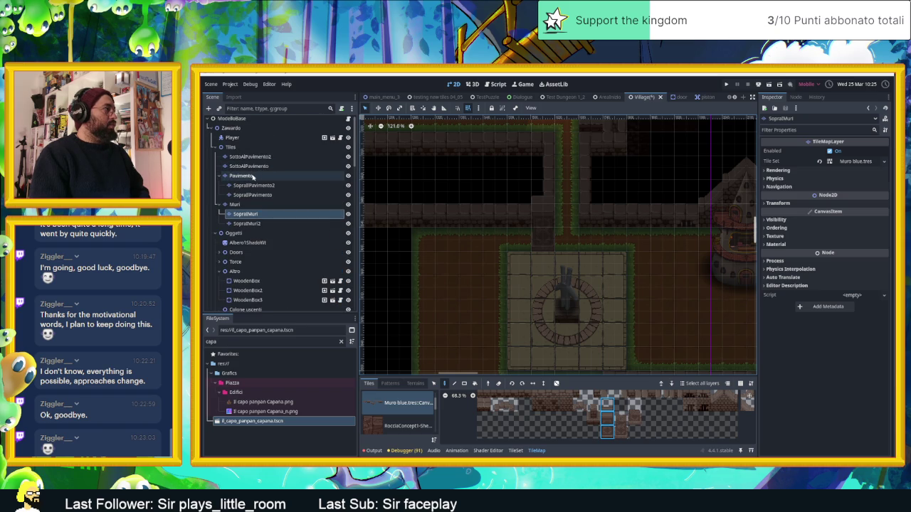
left_click(250, 176)
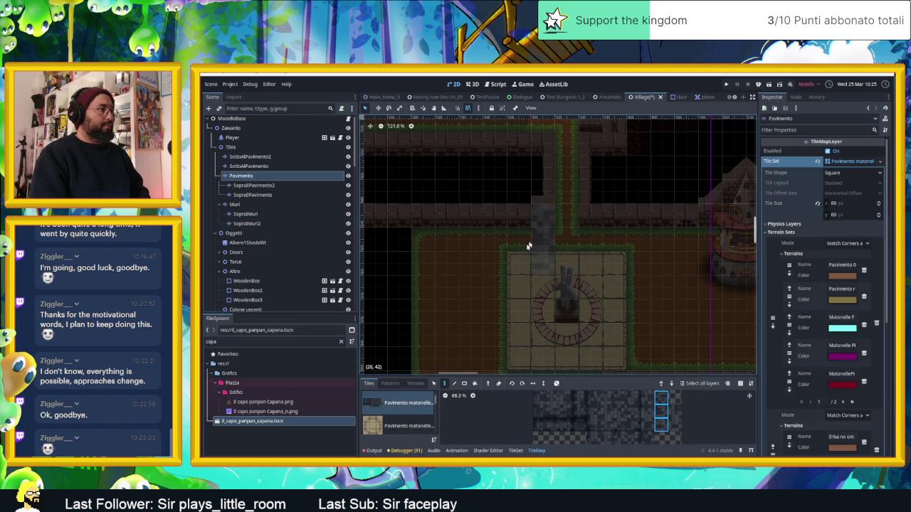
- Switch the Pavimento layer to terrain painting with the eRBA DI CONTORNO terrain
left_click(555, 441)
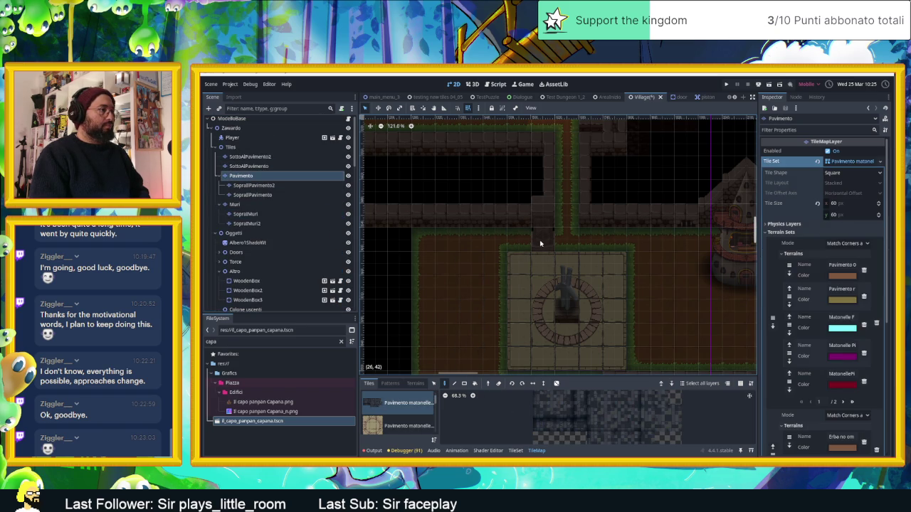
left_click(415, 383)
scroll(402, 431, "down", 5)
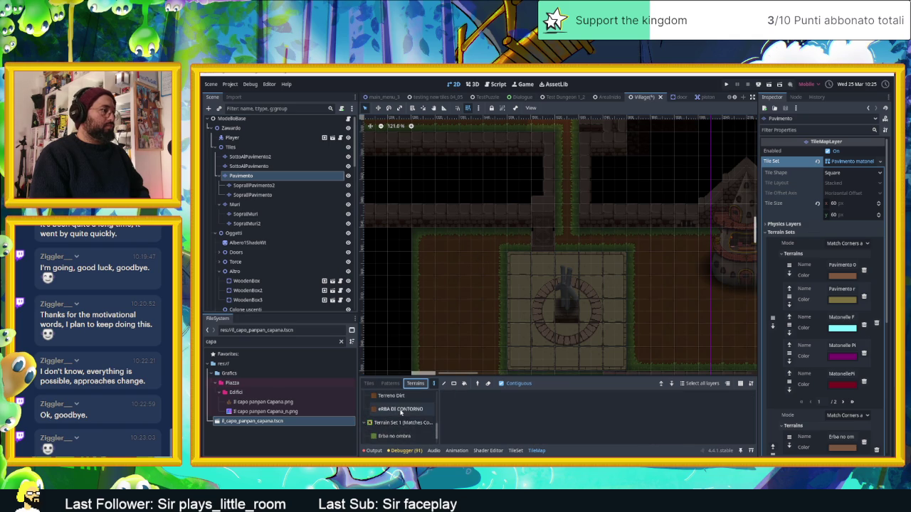
left_click(400, 411)
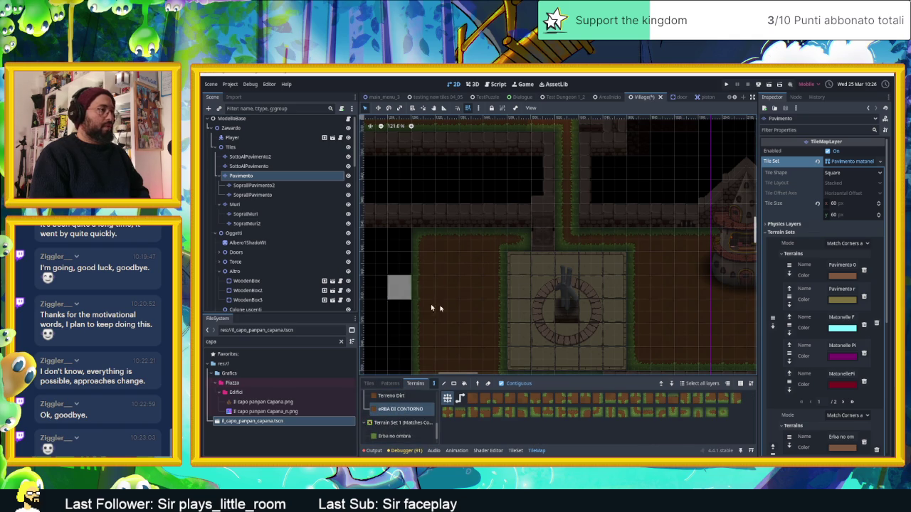
scroll(594, 285, "down", 2)
scroll(594, 286, "right", 2)
scroll(594, 285, "down", 1)
scroll(594, 285, "right", 1)
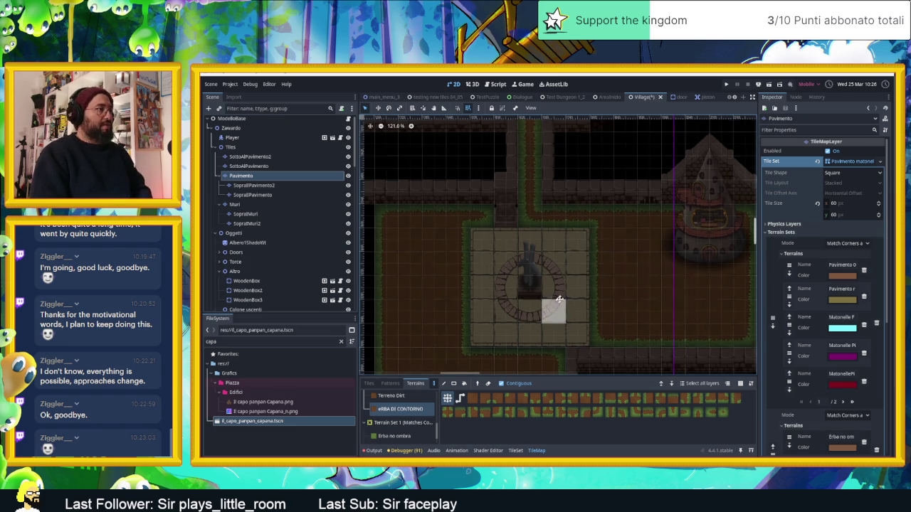
scroll(569, 285, "down", 3)
scroll(569, 285, "left", 2)
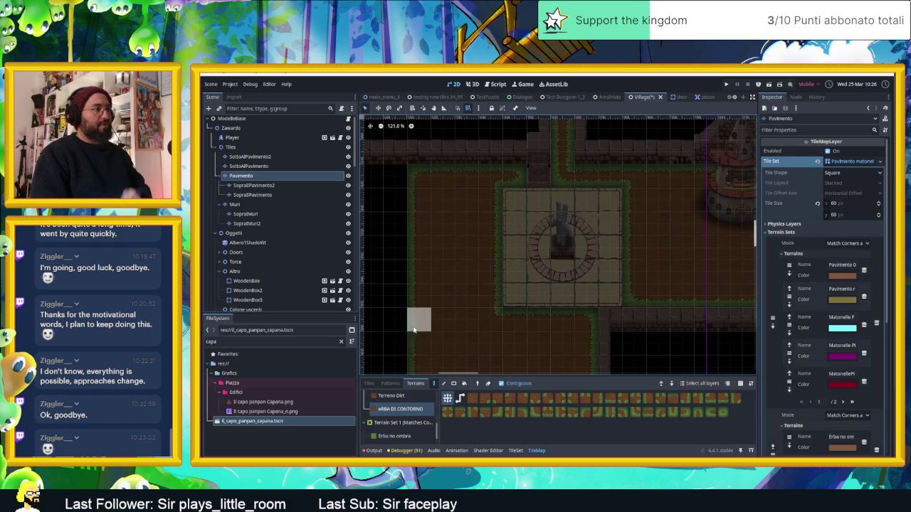
- Pan and zoom the map to inspect the area south of the plaza
mouse_move(455, 320)
left_mouse_down()
mouse_move(470, 309)
mouse_move(462, 240)
left_mouse_up()
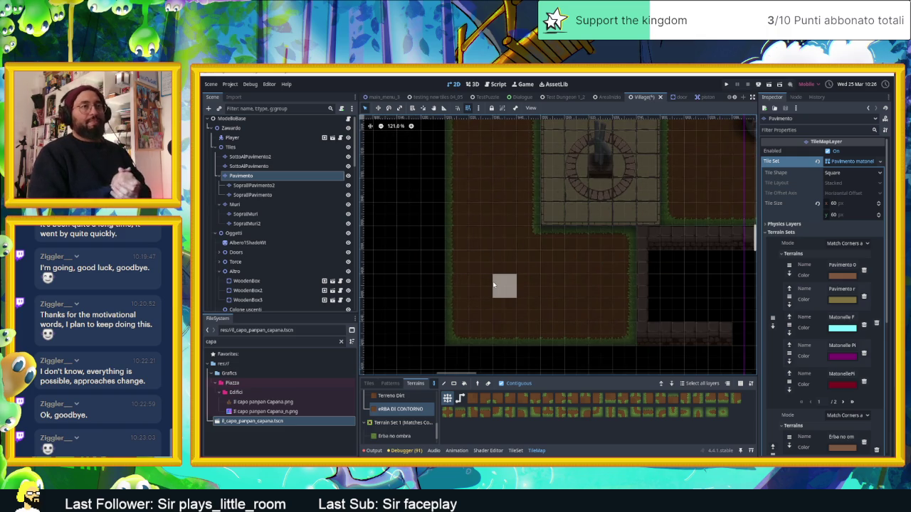
scroll(546, 254, "down", 6)
scroll(674, 203, "up", 7)
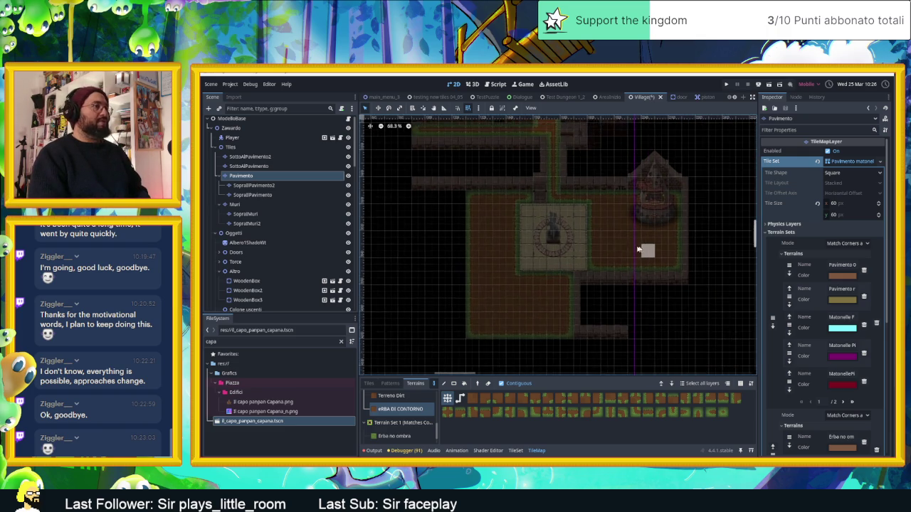
scroll(701, 150, "down", 3)
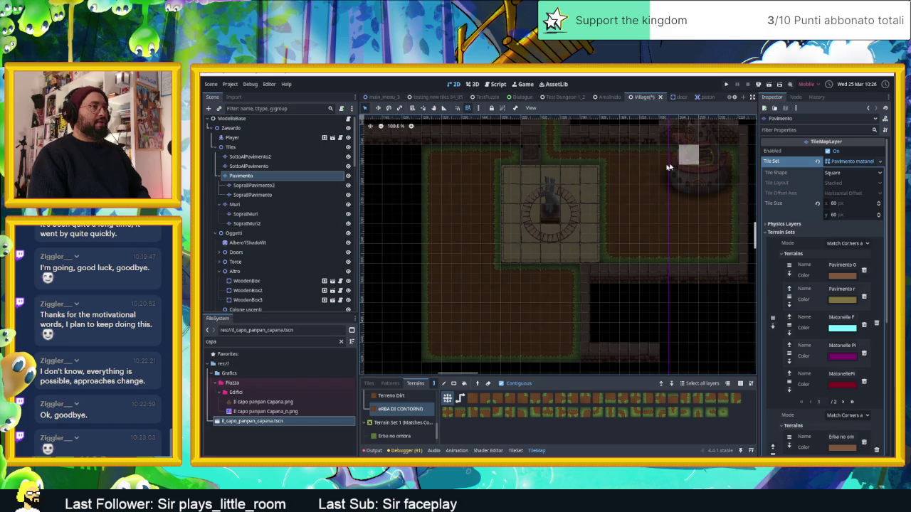
scroll(273, 265, "down", 10)
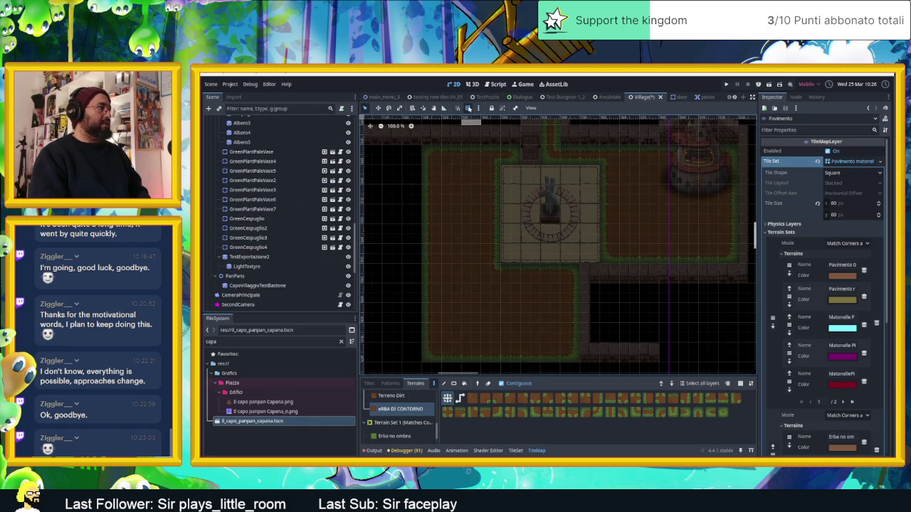
scroll(586, 223, "up", 3)
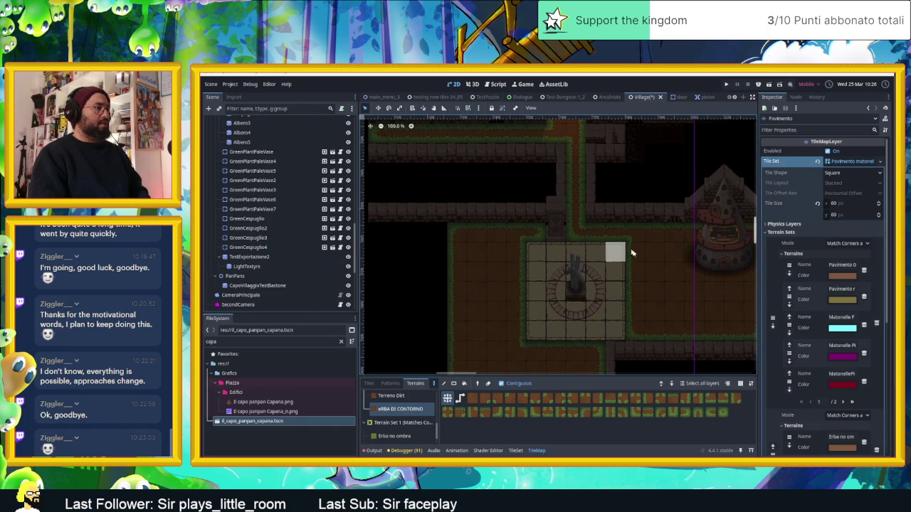
scroll(673, 230, "up", 2)
scroll(673, 229, "right", 2)
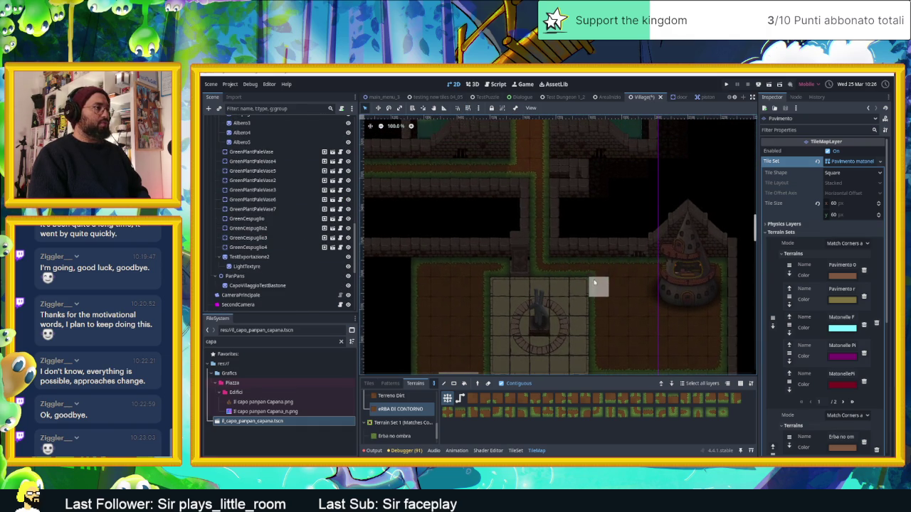
scroll(598, 234, "down", 3)
scroll(591, 264, "up", 3)
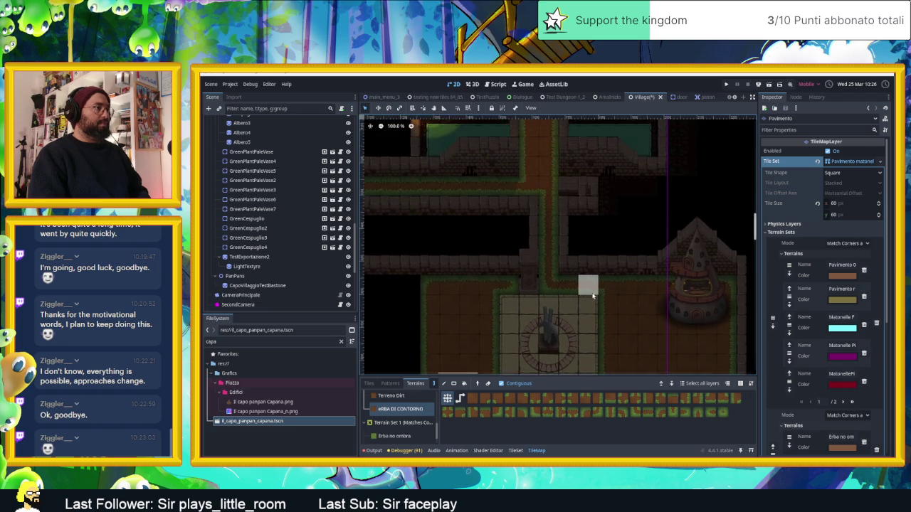
scroll(580, 270, "down", 3)
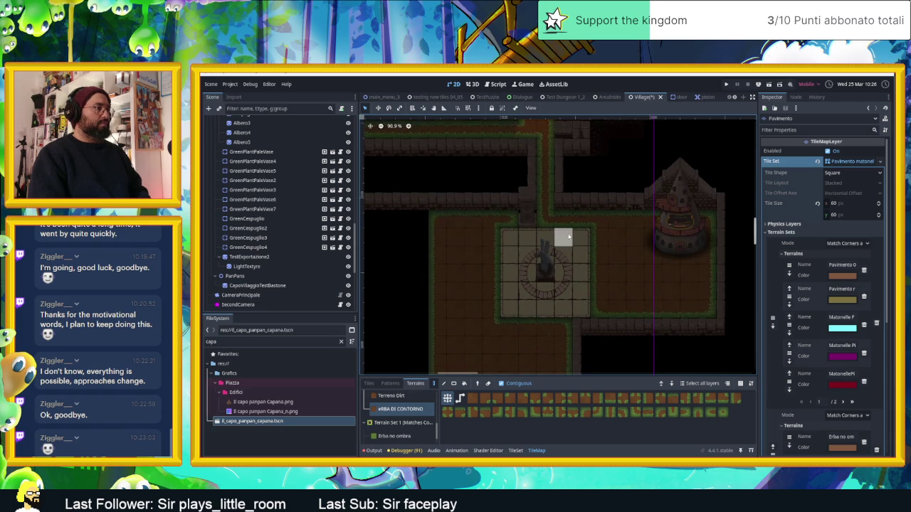
scroll(566, 237, "up", 2)
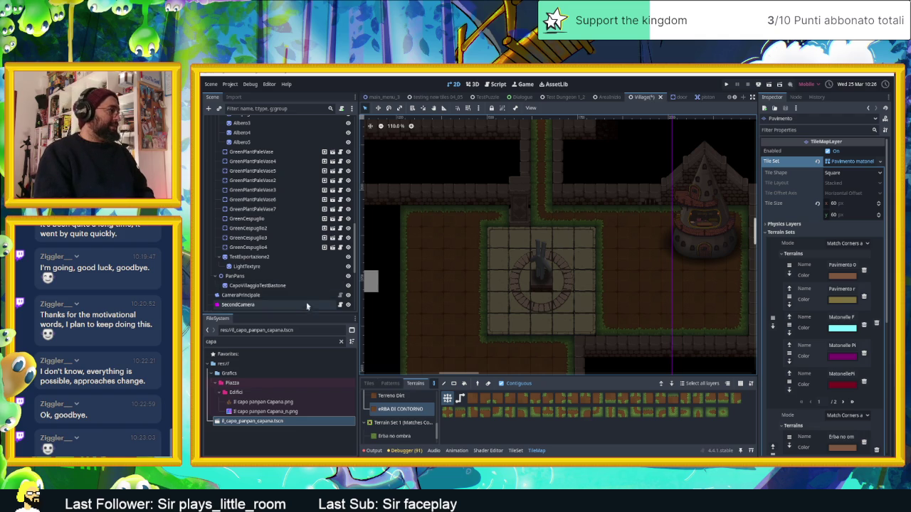
- Clear the FileSystem search filter so all project files show again
left_click(341, 342)
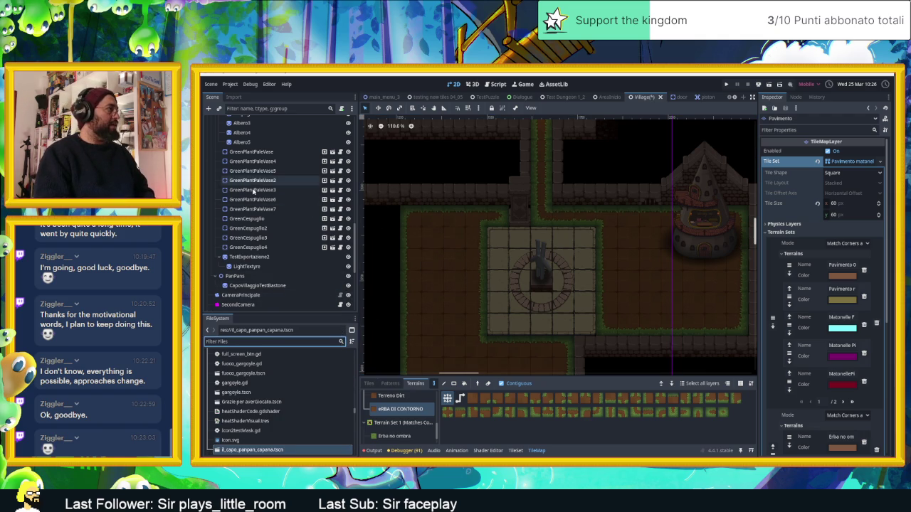
scroll(247, 189, "up", 8)
scroll(247, 189, "up", 5)
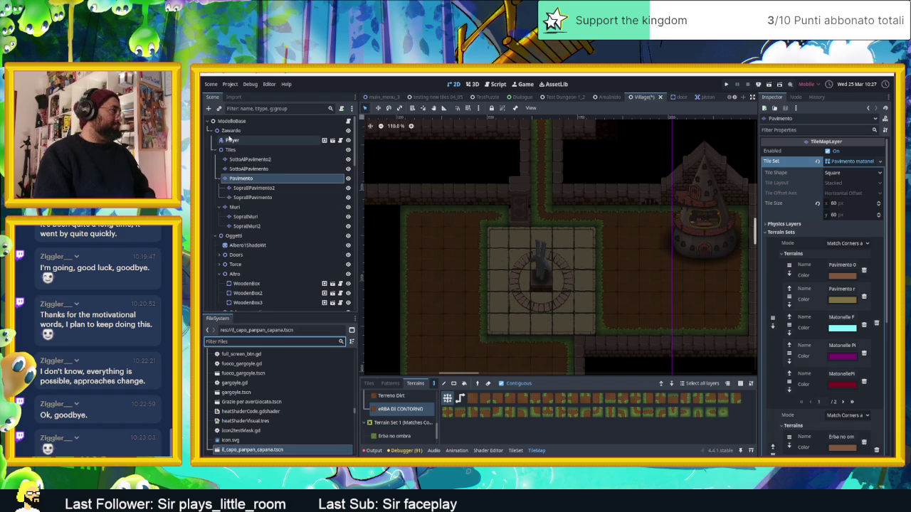
- Select Zawardo to exit tile editing, reset the canvas zoom, and select CameraNodeContainer
left_click(231, 131)
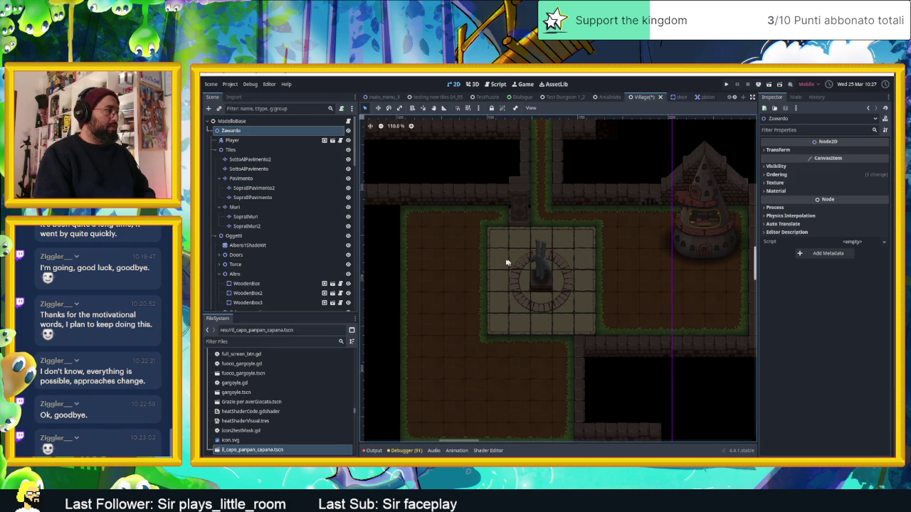
scroll(528, 277, "up", 2)
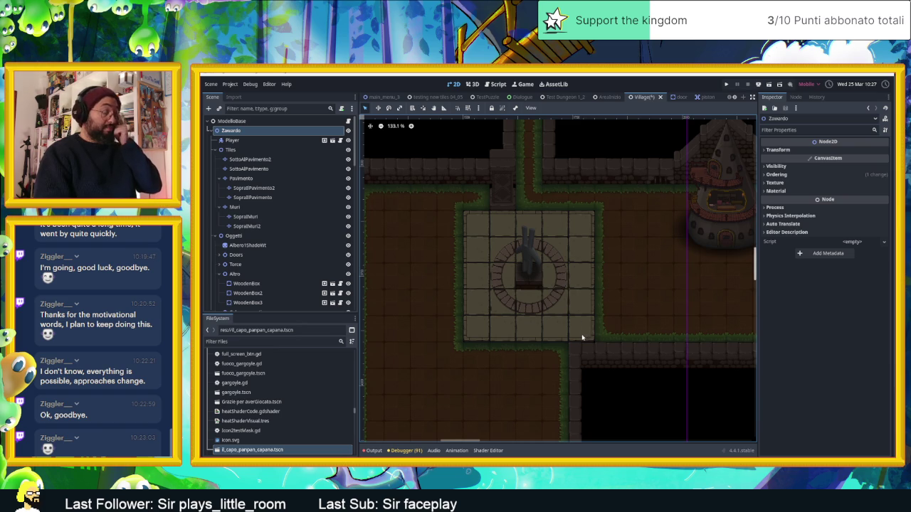
scroll(560, 338, "down", 3)
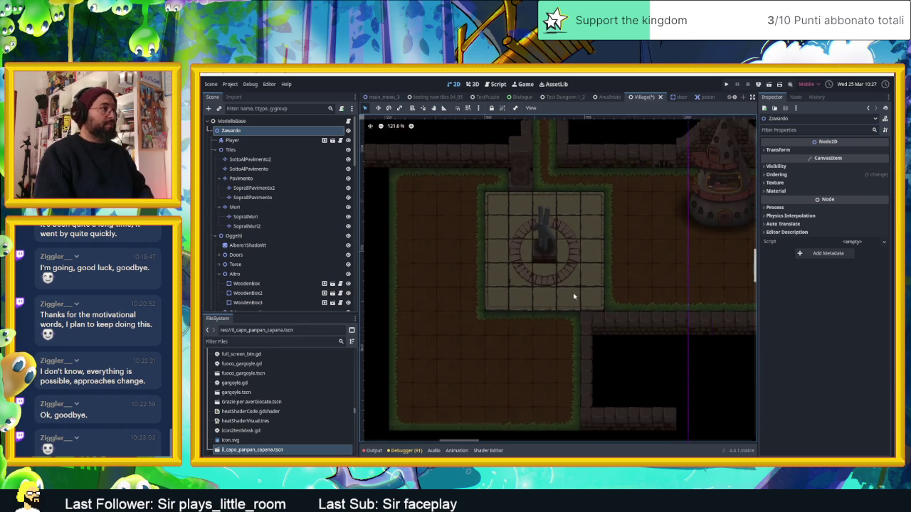
scroll(235, 258, "down", 5)
scroll(236, 256, "down", 5)
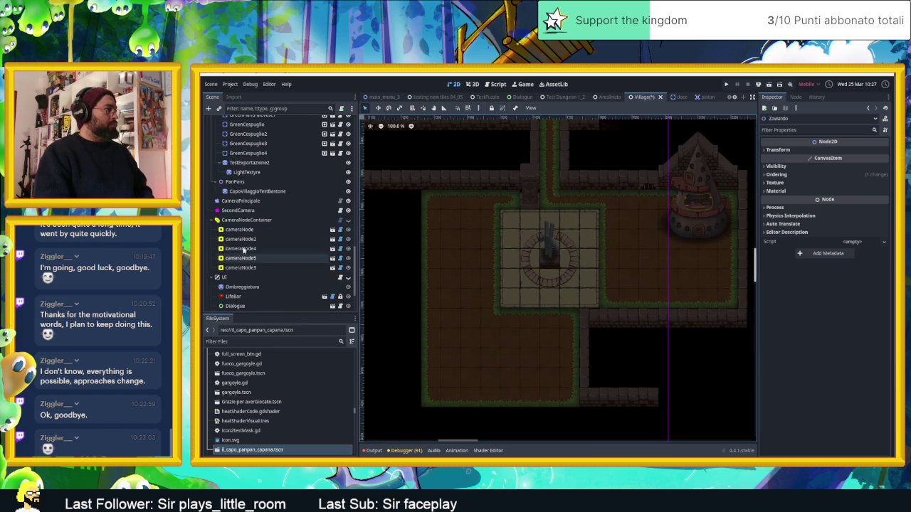
left_click(332, 222)
- Show camera zones, snap cameraNode5's left and right edges to the plaza, then save and run
left_click(348, 220)
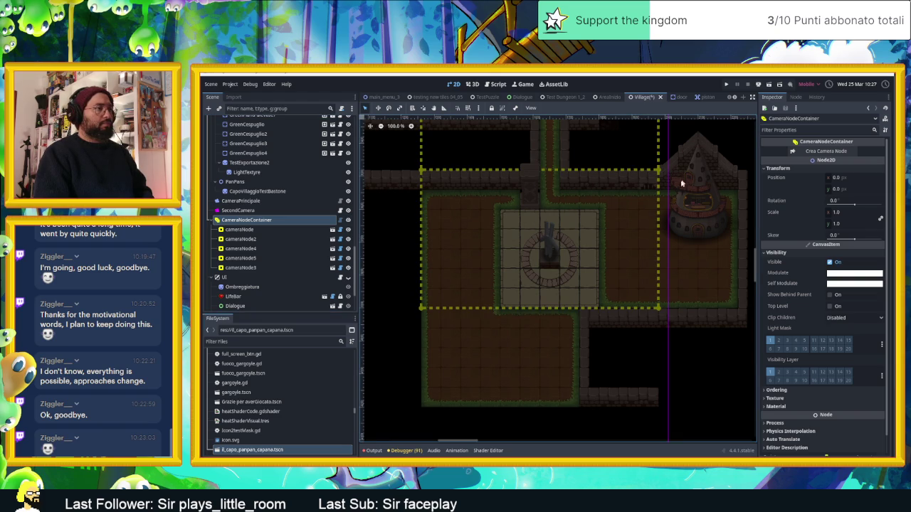
left_click(658, 311)
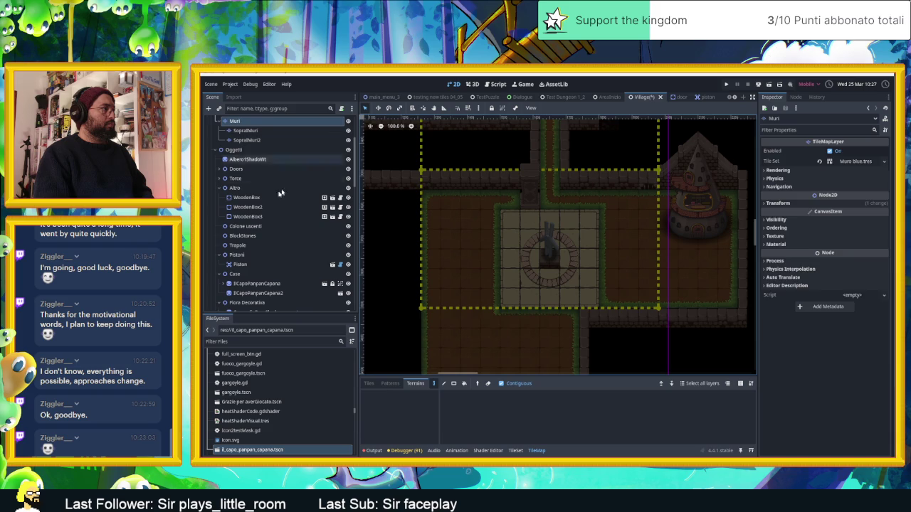
left_click(612, 253)
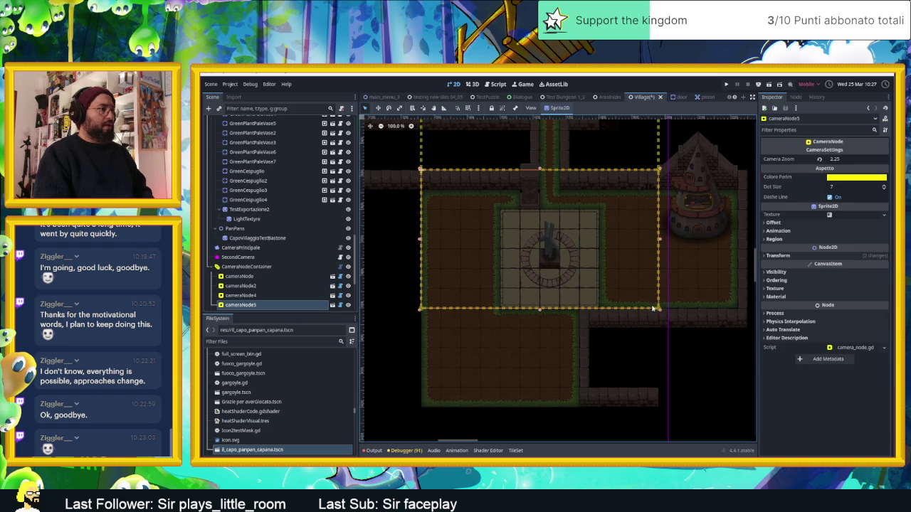
left_click_drag(659, 242, 600, 239)
left_click(468, 108)
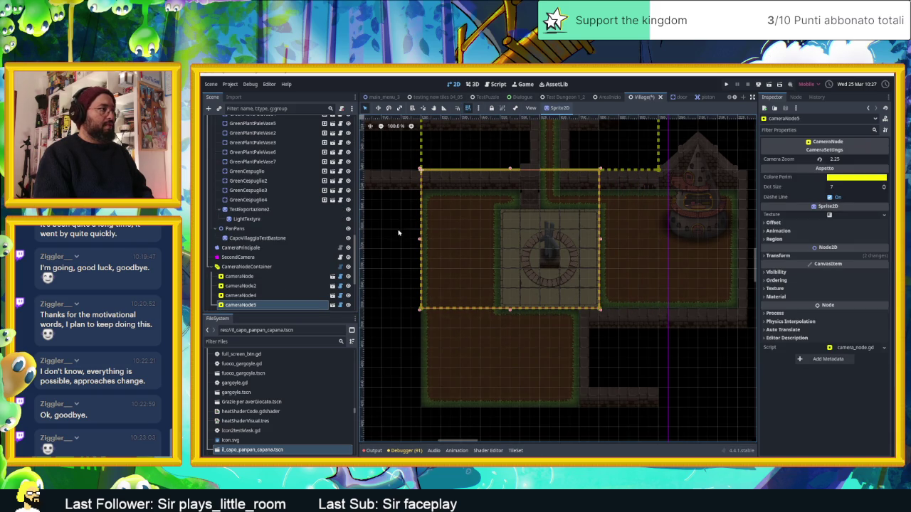
left_click_drag(420, 240, 497, 255)
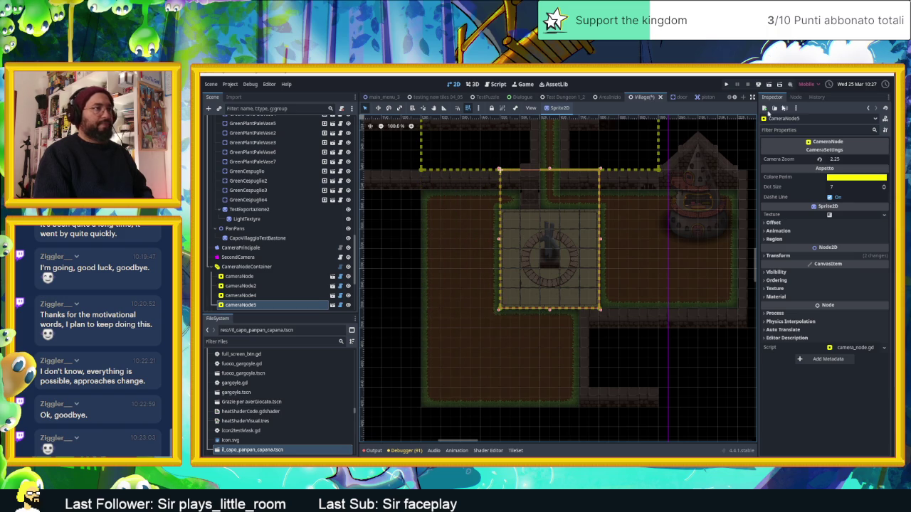
key("ctrl+s")
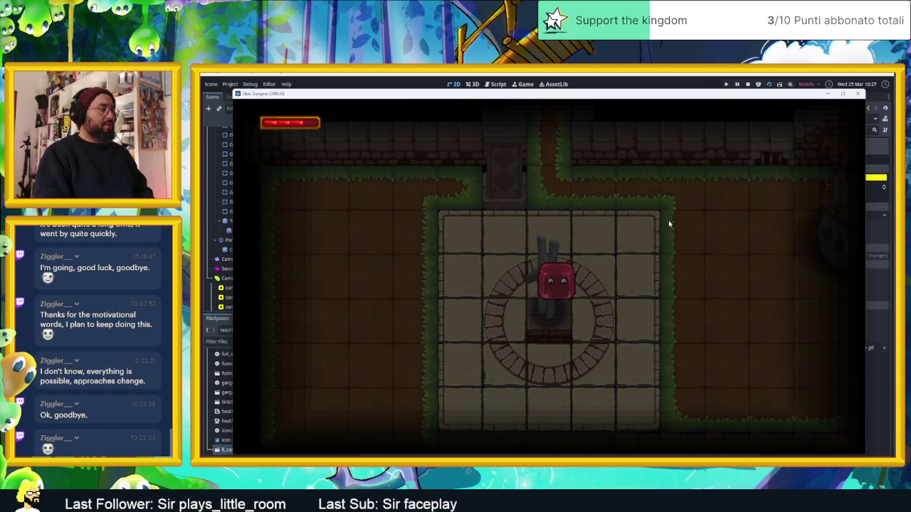
- Walk the slime from the plaza through the corridor and NPC rooms, then stop the game
key("d")
key("w")
key("a")
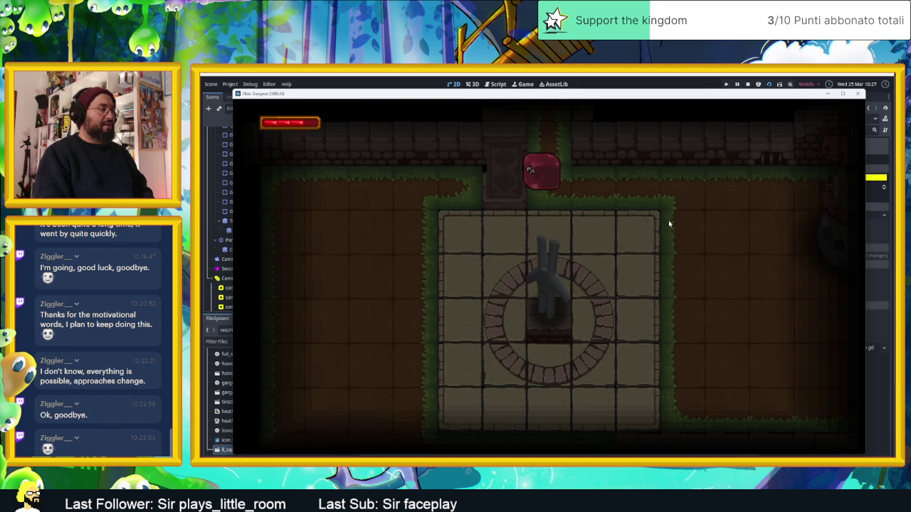
key("w")
key("s")
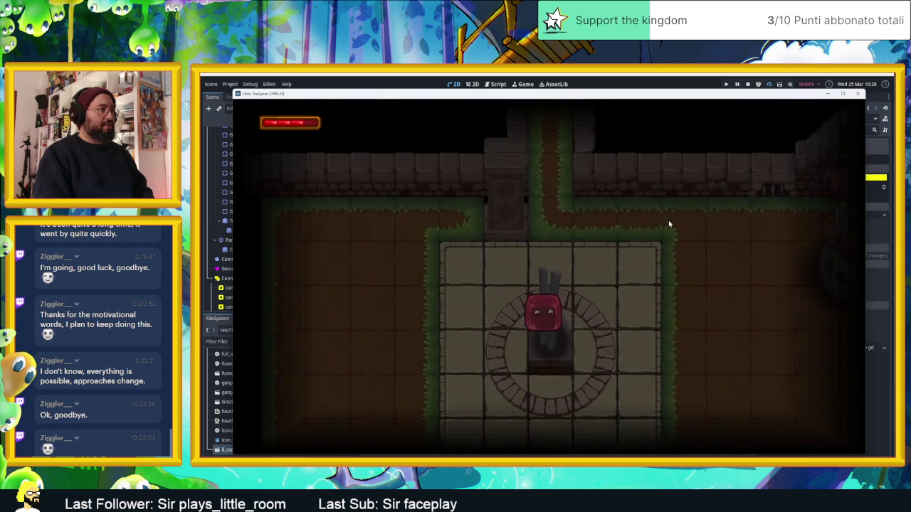
key("w")
key("s")
key("d")
key("s")
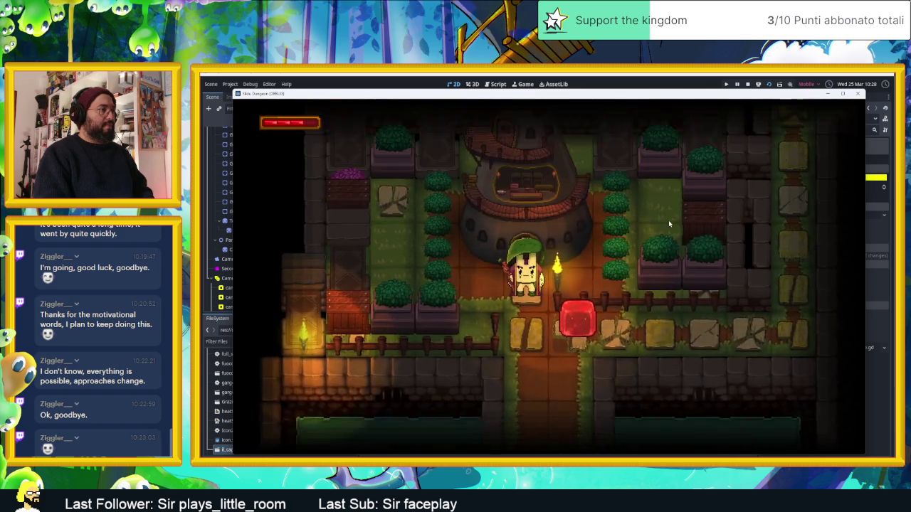
key("d")
key("w")
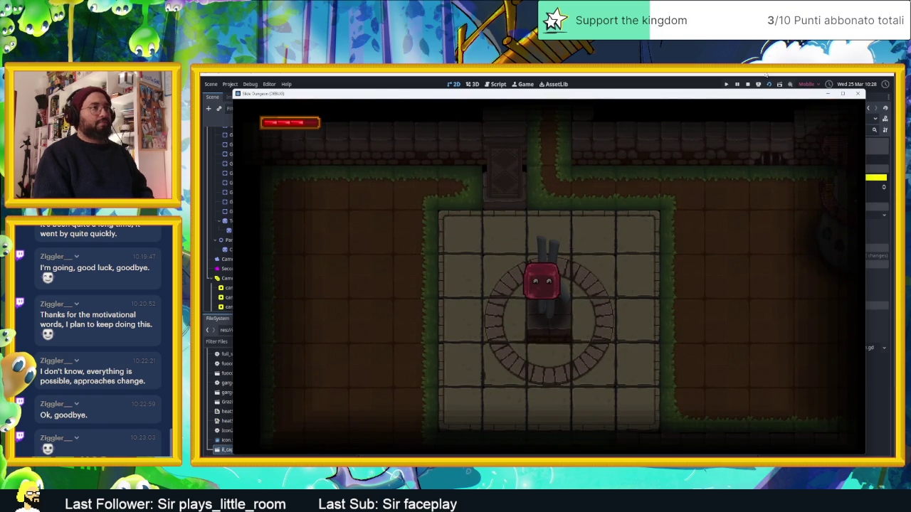
left_click(752, 84)
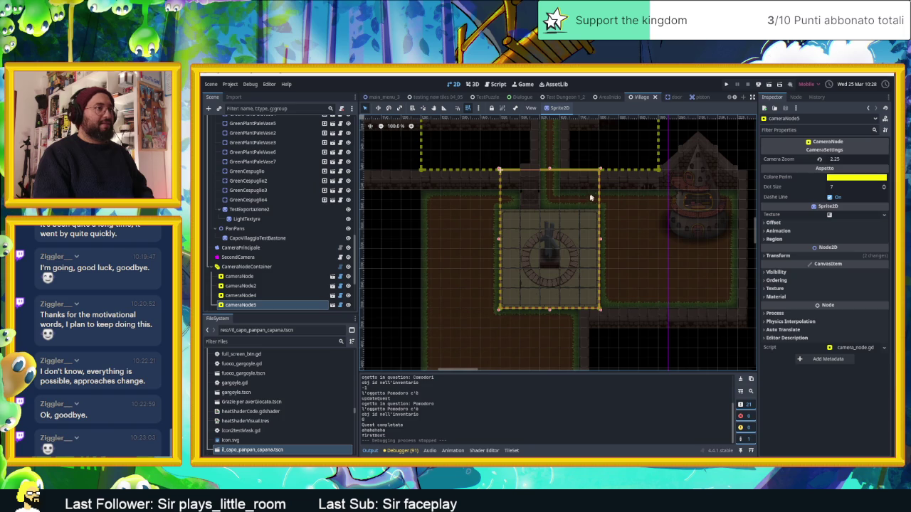
- Revert cameraNode5's Camera Zoom to 2.0, then save and run the Village scene
left_click(821, 160)
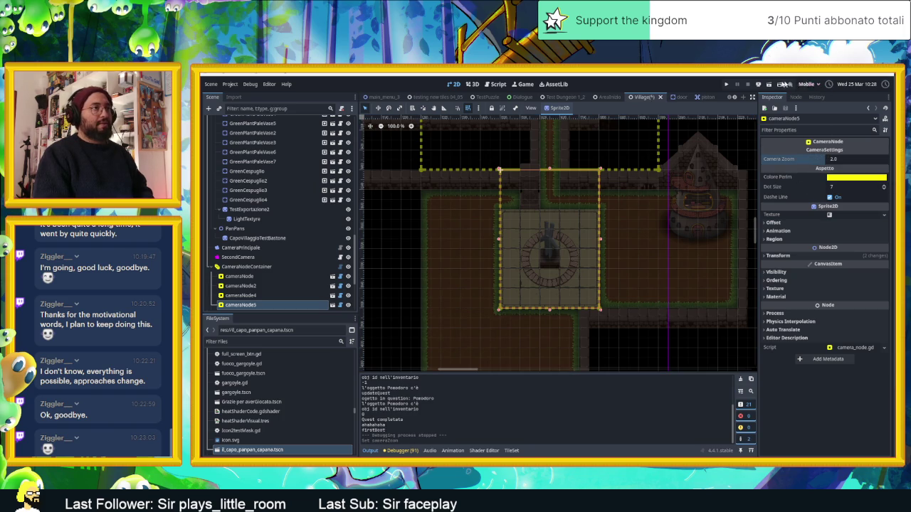
key("ctrl+s")
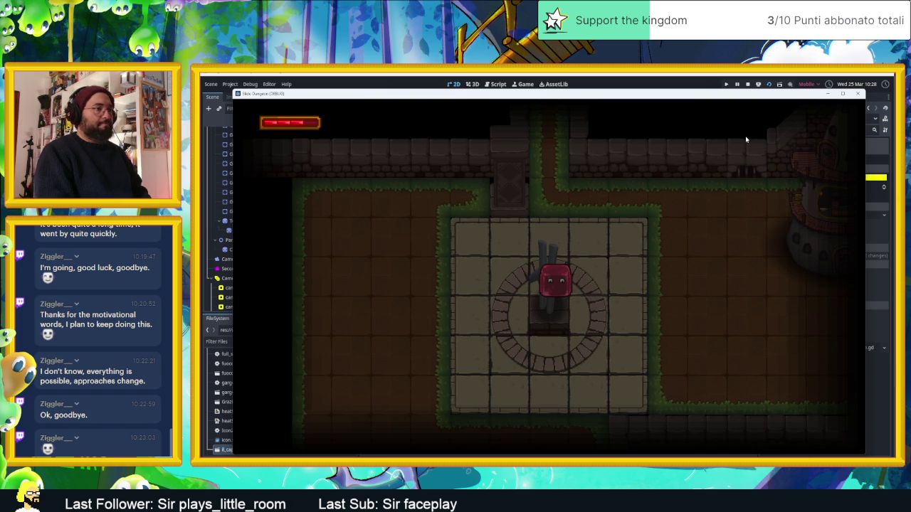
- Walk the slime around the statue room and past the tower, then stop and relaunch the scene
key("Right")
key("Down")
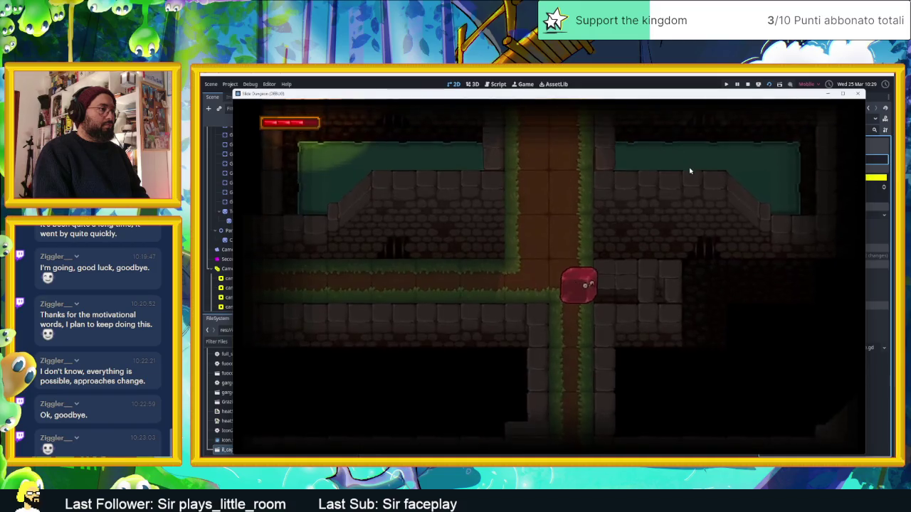
key("Down")
key("Right")
key("Down")
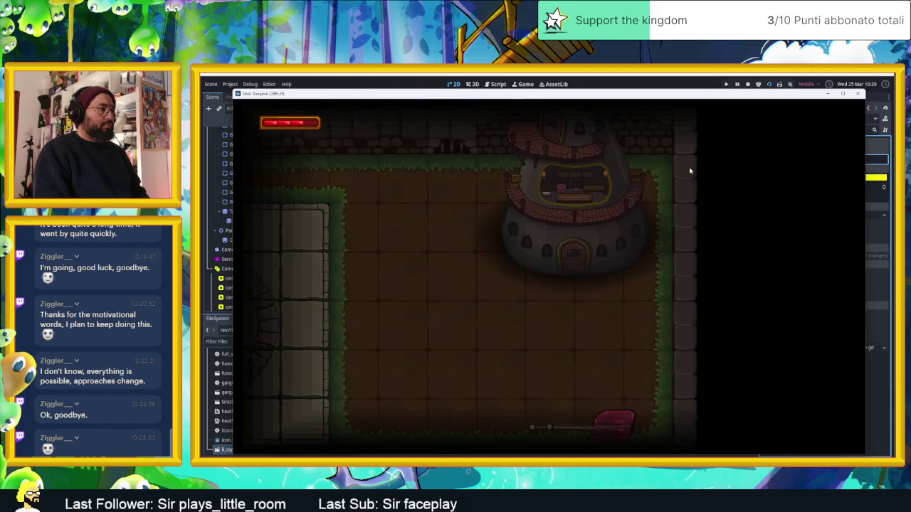
key("Up")
key("Left")
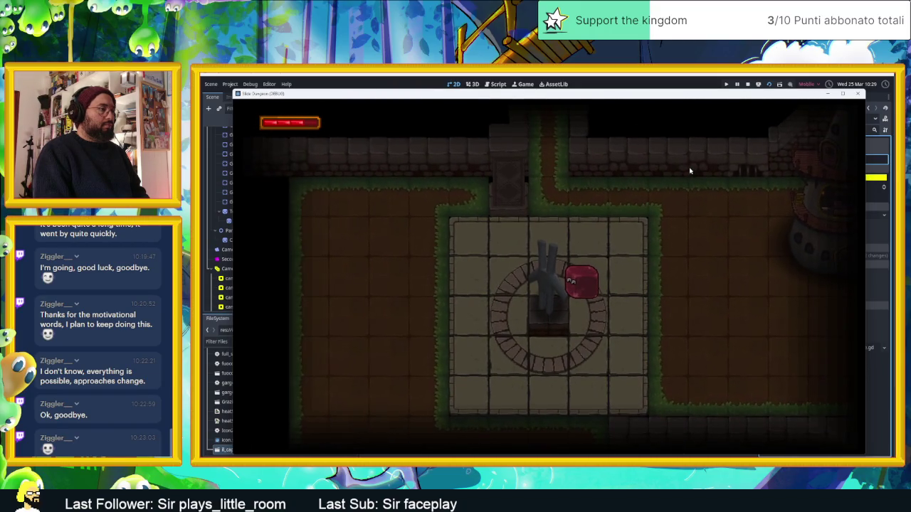
key("Up")
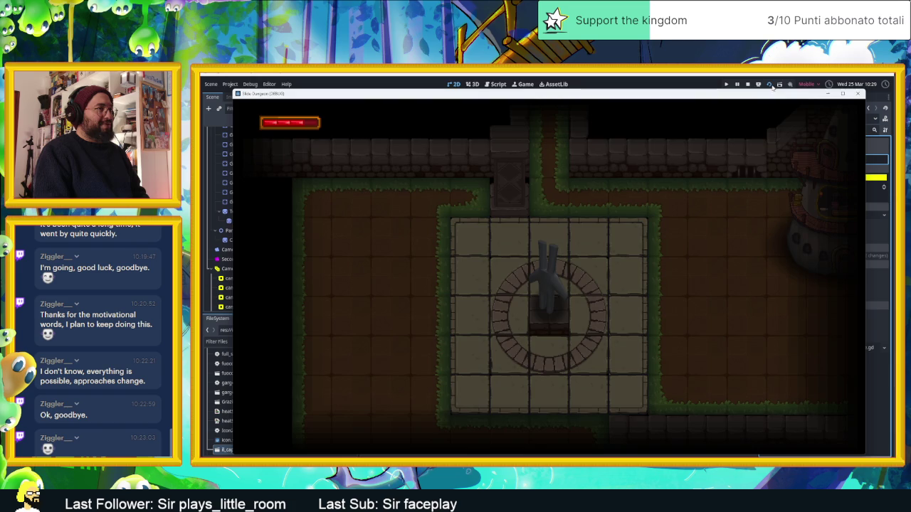
left_click(748, 84)
left_click(769, 85)
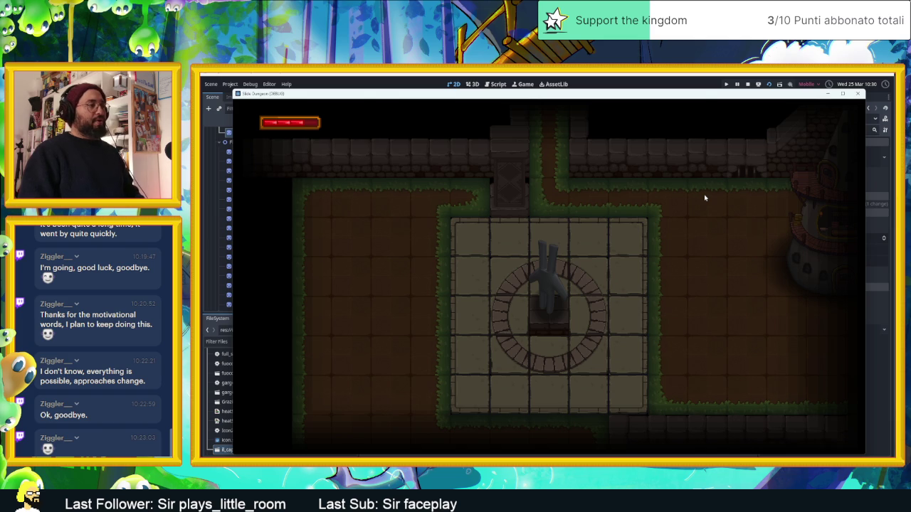
- Stop the game and hide the camera outlines around the statue plaza
left_click(748, 84)
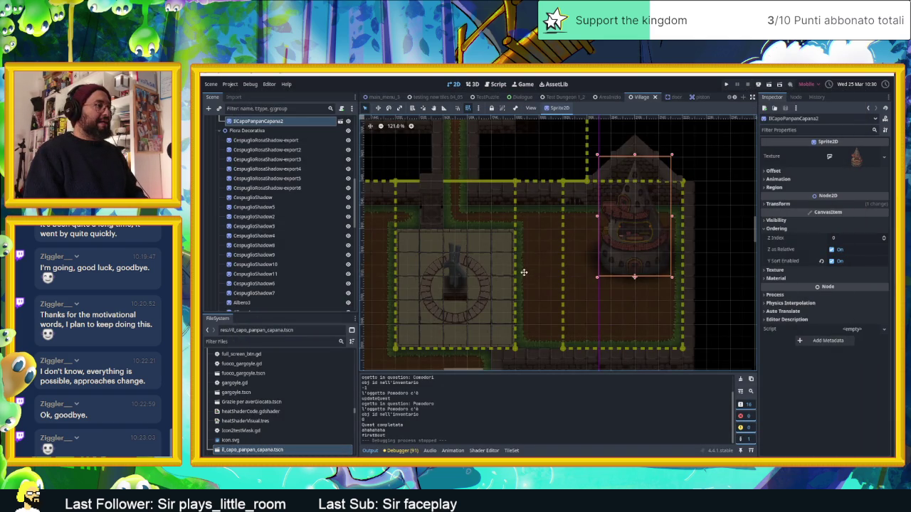
left_click_drag(523, 276, 581, 229)
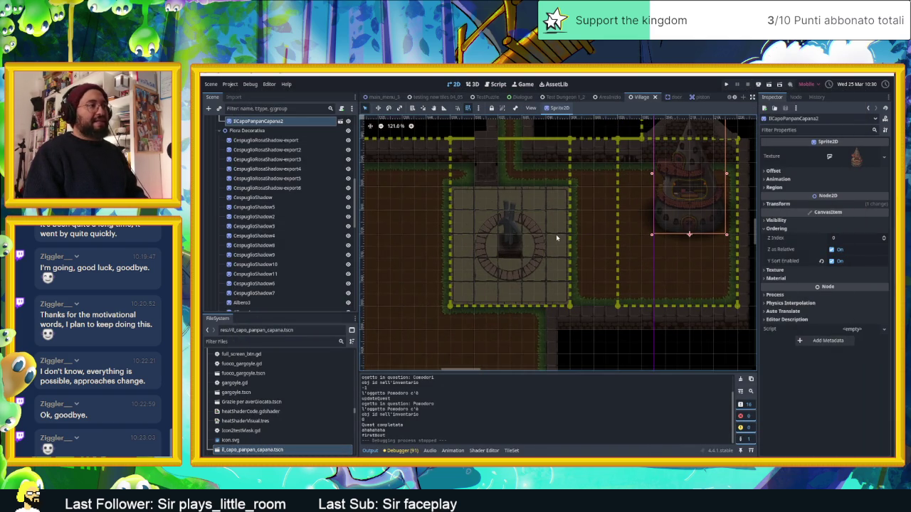
scroll(544, 240, "up", 2)
scroll(299, 158, "down", 10)
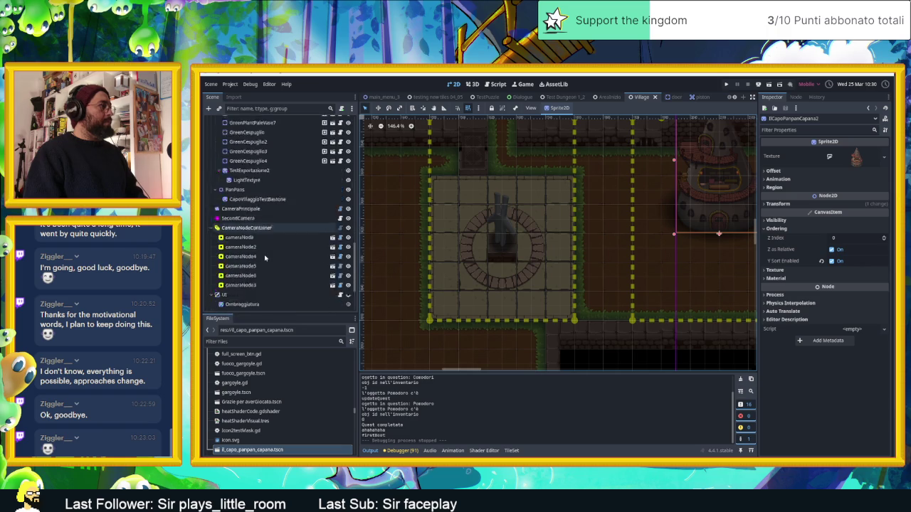
left_click(347, 155)
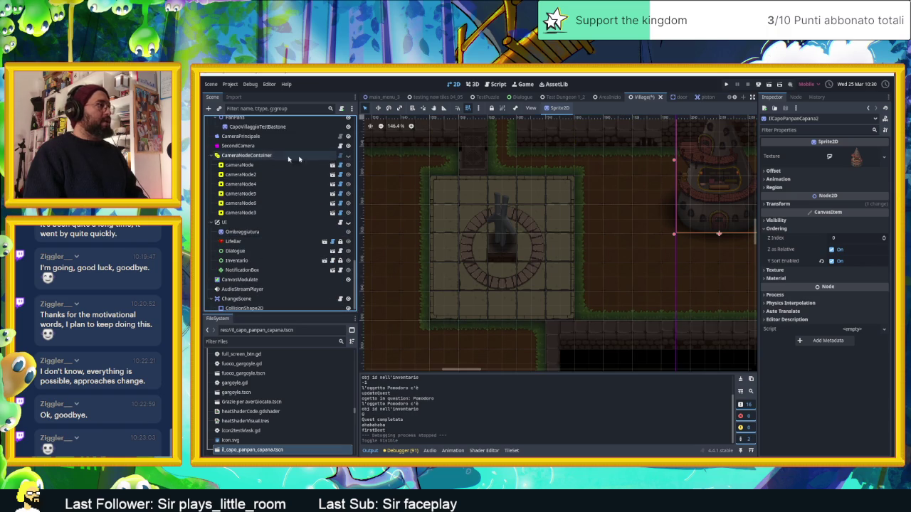
scroll(496, 242, "up", 4)
scroll(326, 180, "up", 8)
scroll(281, 191, "up", 3)
- Paint wooden boxes left and right of the statue on Muri, and one below it on SopraMuri
left_click(263, 206)
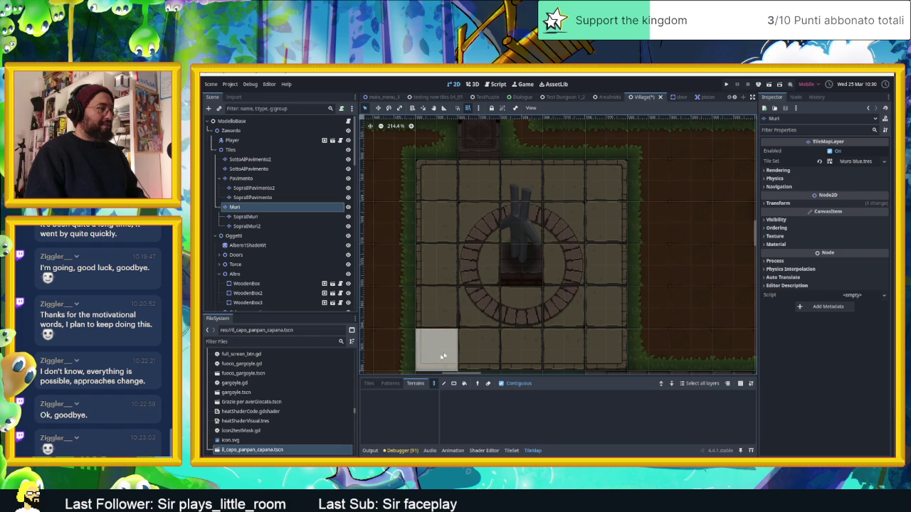
left_click(369, 383)
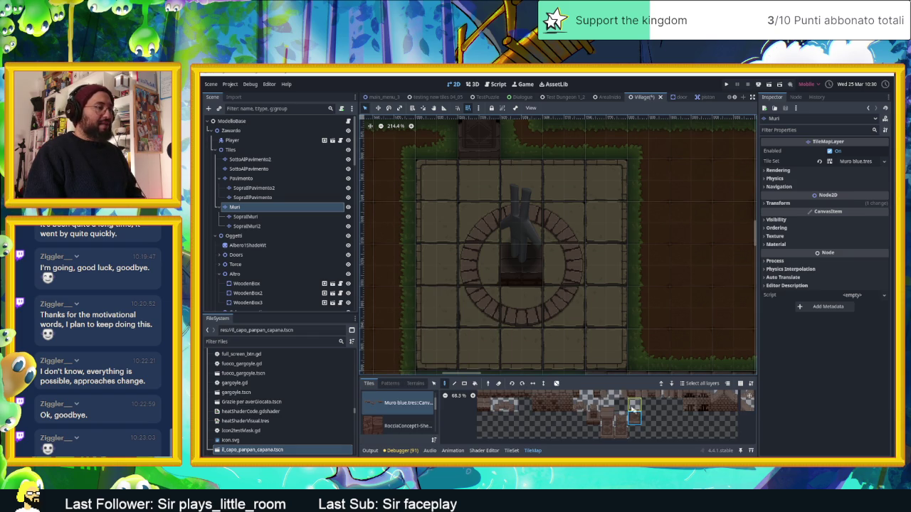
left_click(476, 256)
left_click(564, 260)
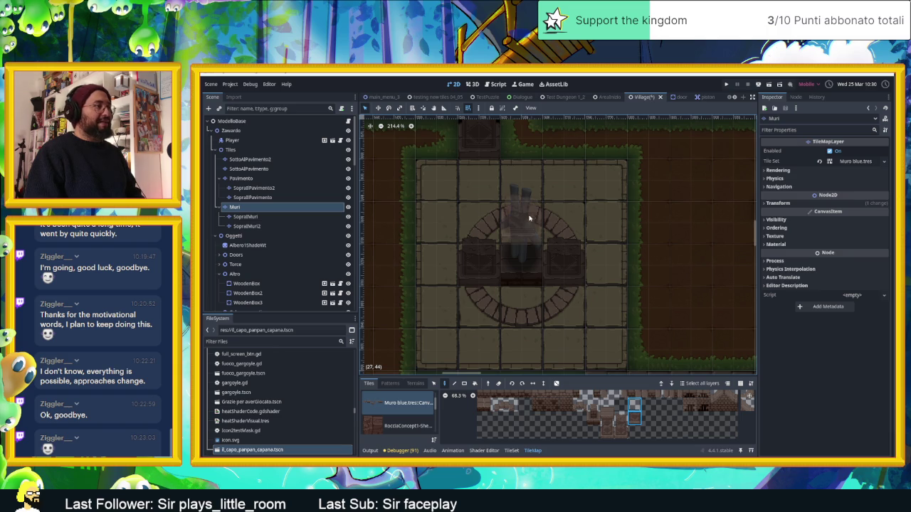
left_click(530, 291)
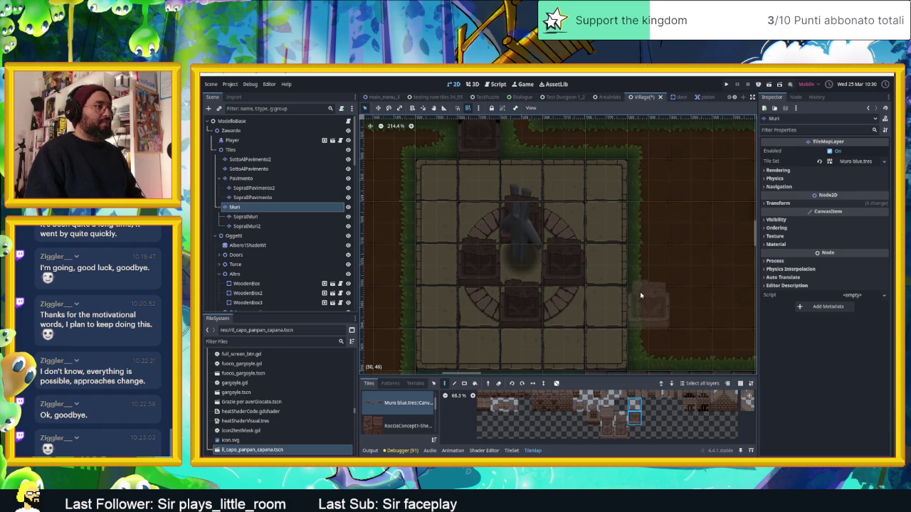
key("ctrl+z")
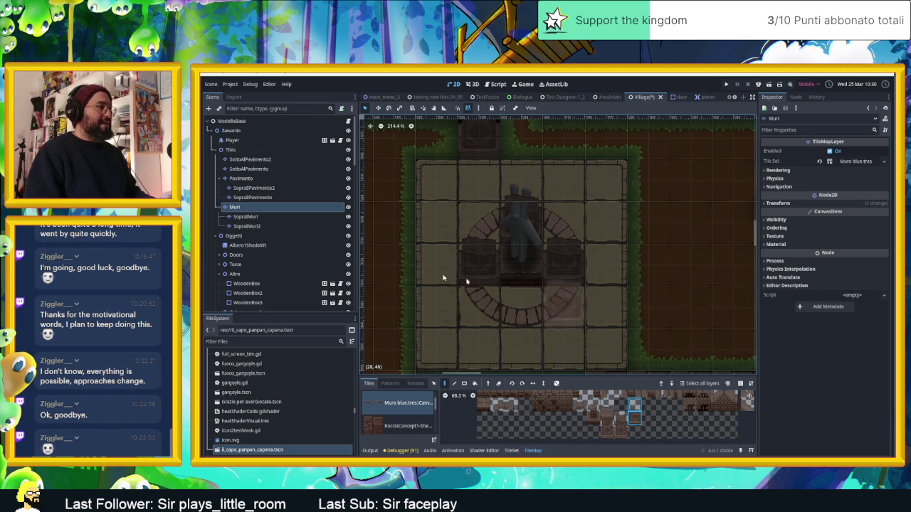
left_click(267, 216)
left_click(519, 303)
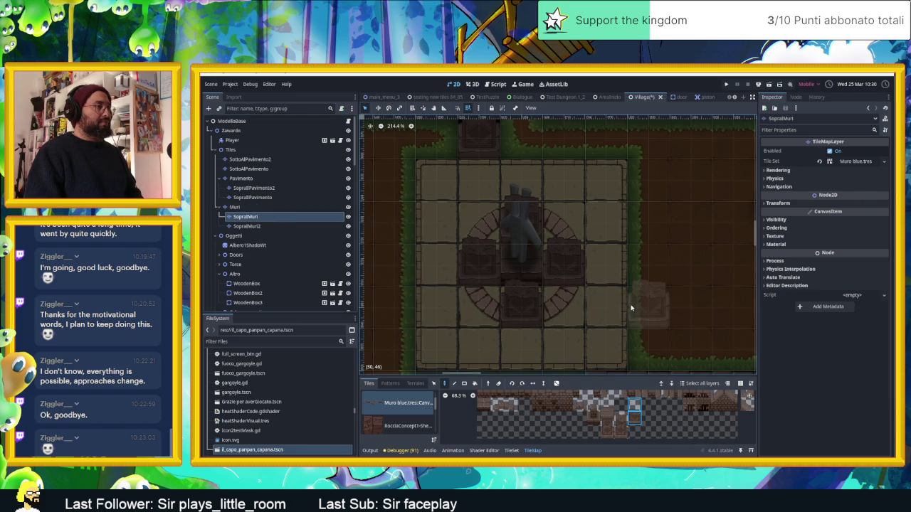
- Place tall wooden blocks left and right of the statue and pick two stacked wall tiles
left_click(619, 421)
left_click(489, 254)
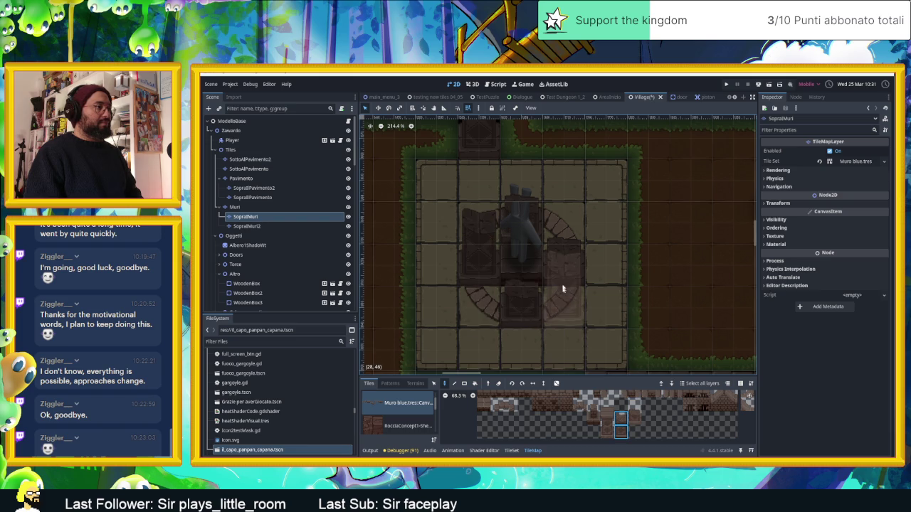
left_click(561, 261)
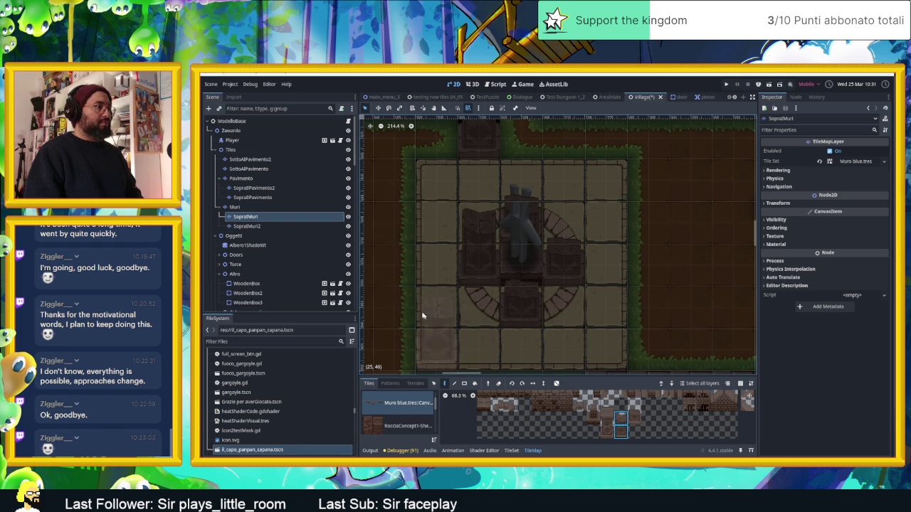
scroll(605, 260, "down", 2)
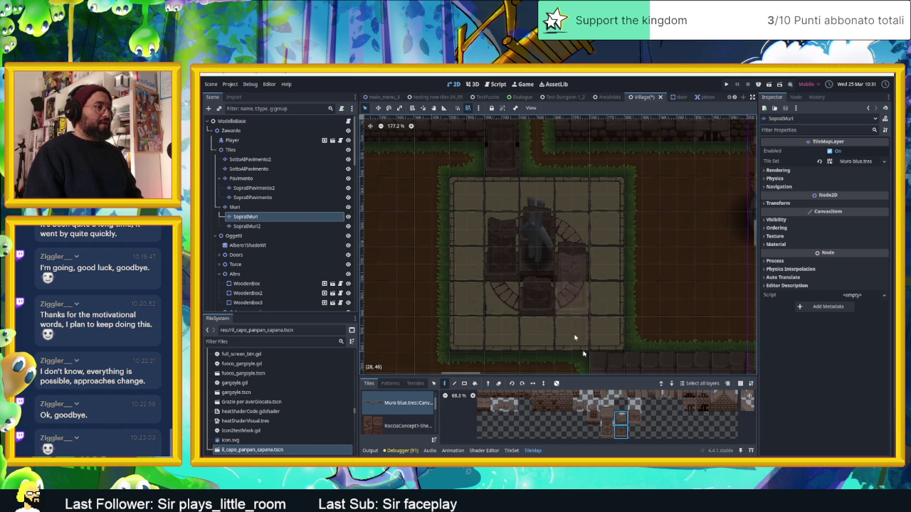
left_click_drag(632, 411, 634, 420)
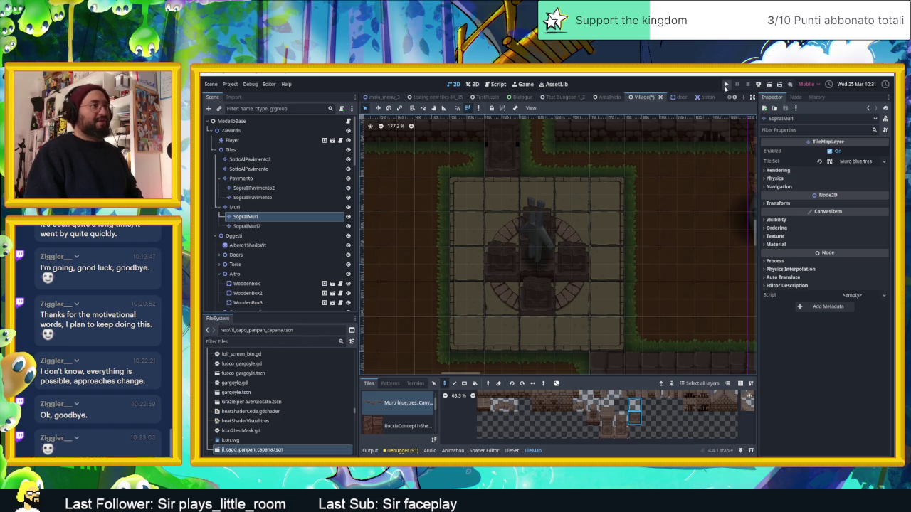
- Save and run the scene, then stop and relaunch it
left_click(768, 84)
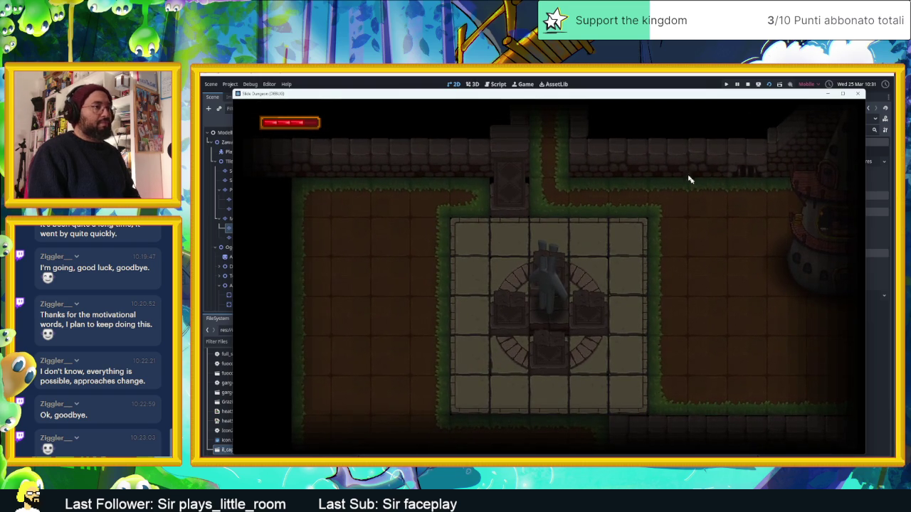
left_click(769, 85)
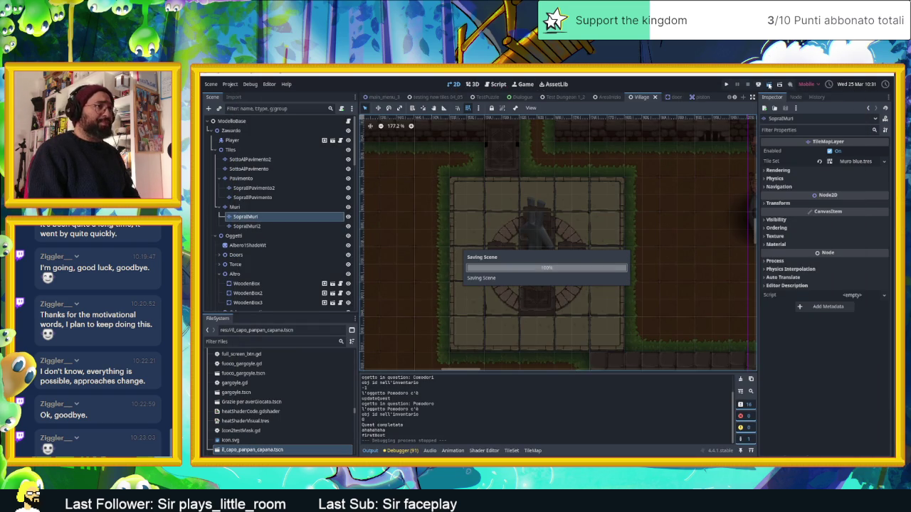
left_click(770, 85)
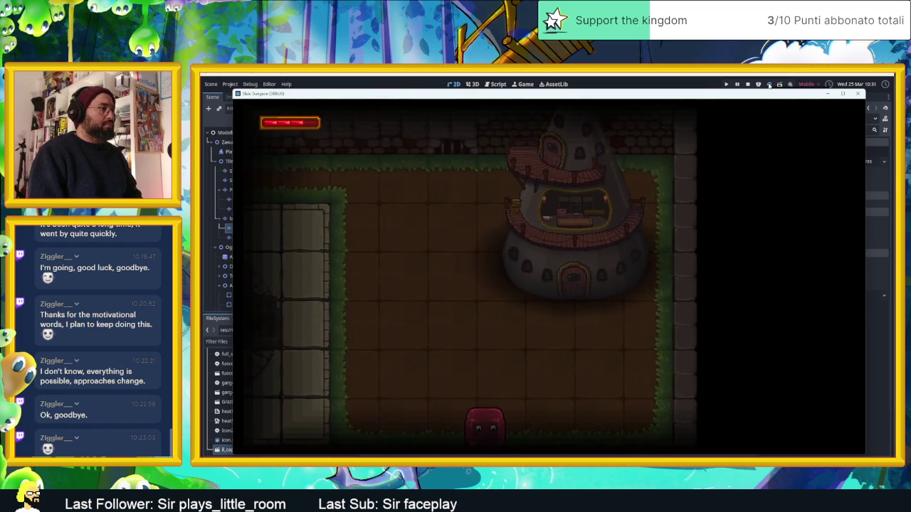
- Walk the slime between the statue room, tower room and top doorway, then stop the game
key("Right")
key("Up")
key("Left")
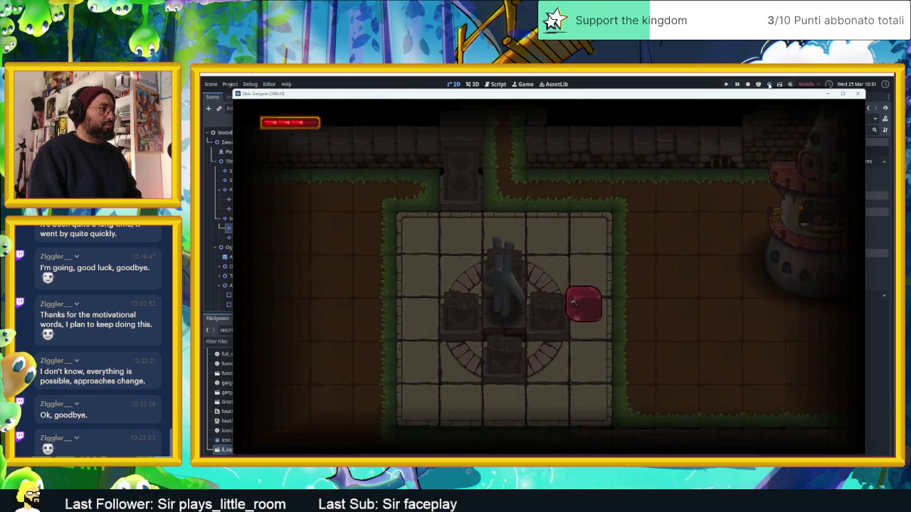
key("Up")
key("Down")
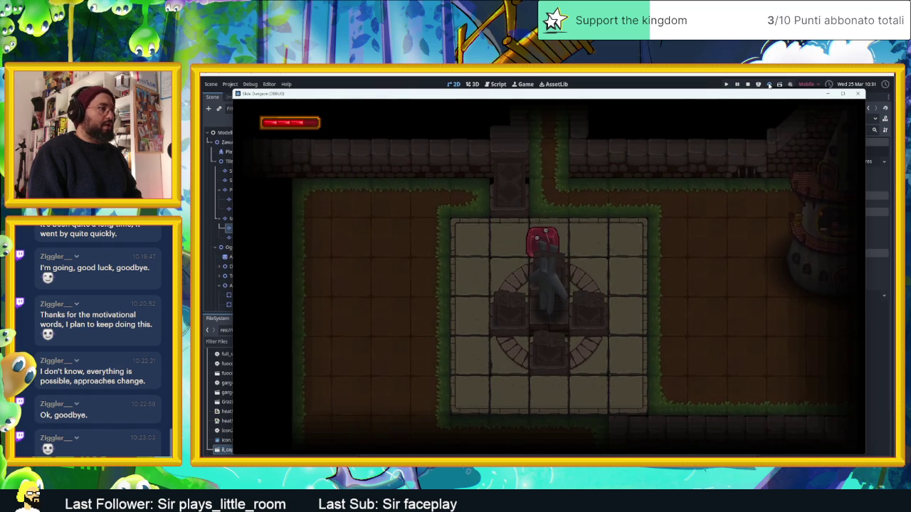
key("Right")
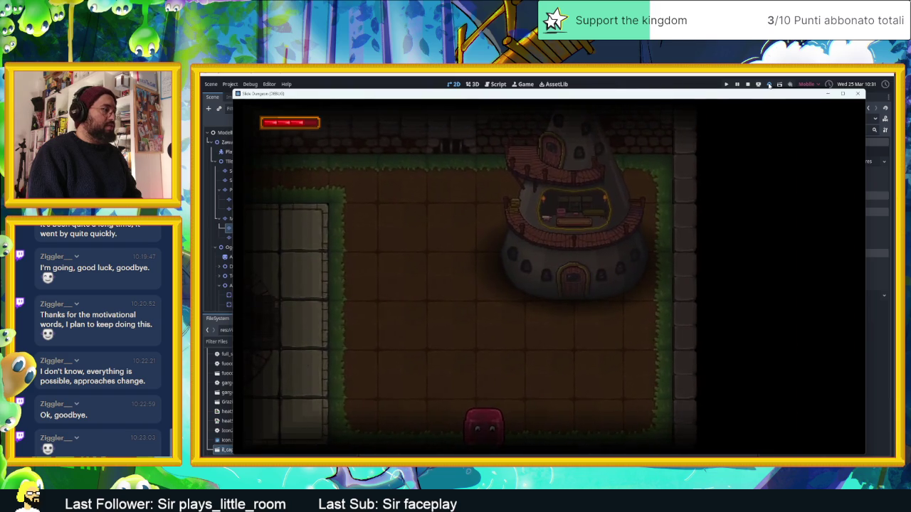
key("Up")
key("Left")
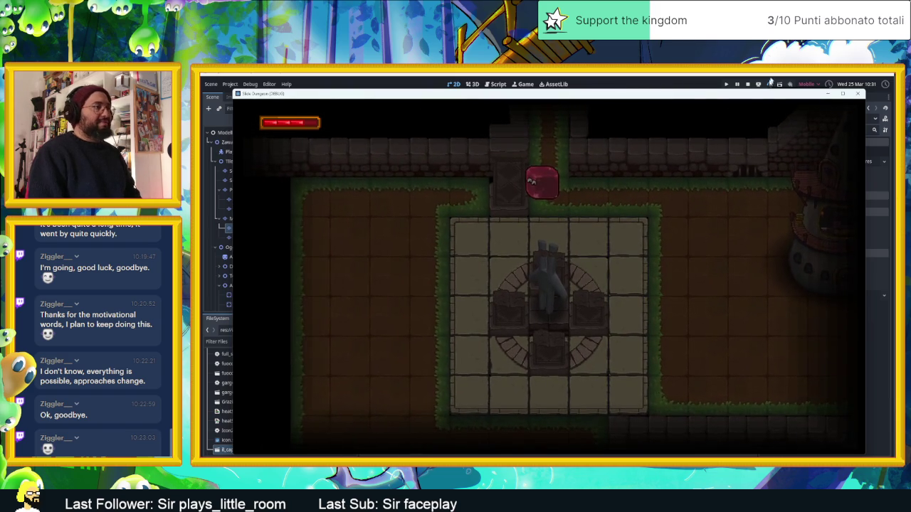
left_click(747, 86)
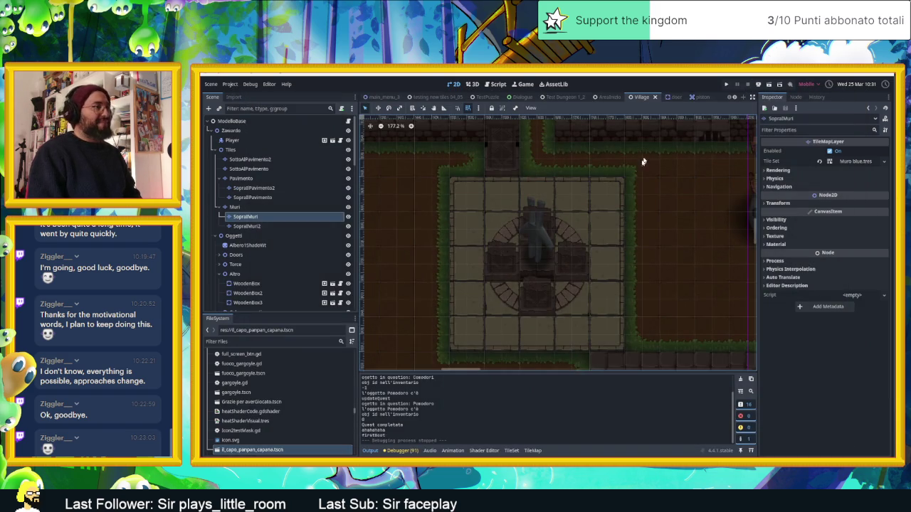
- Erase the wall blocks around the statue on the SopraMuri layer
right_click(580, 267)
left_click(292, 219)
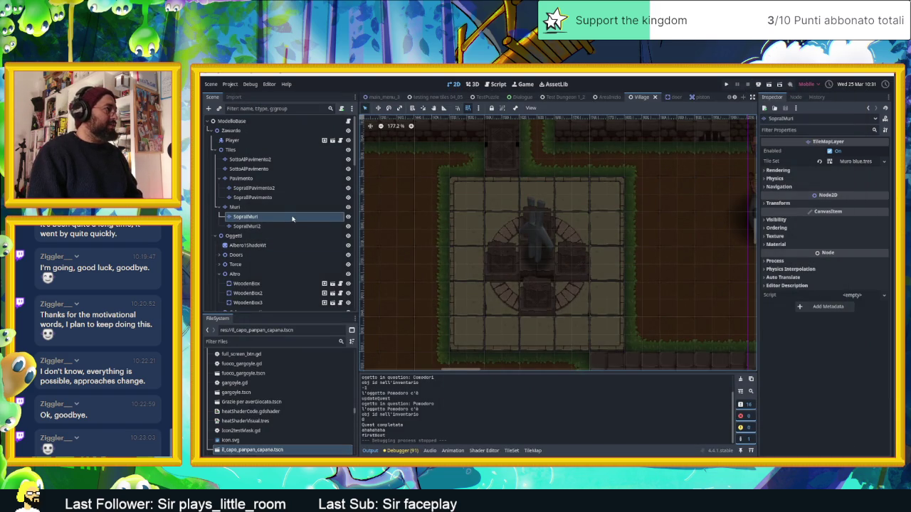
left_click(285, 215)
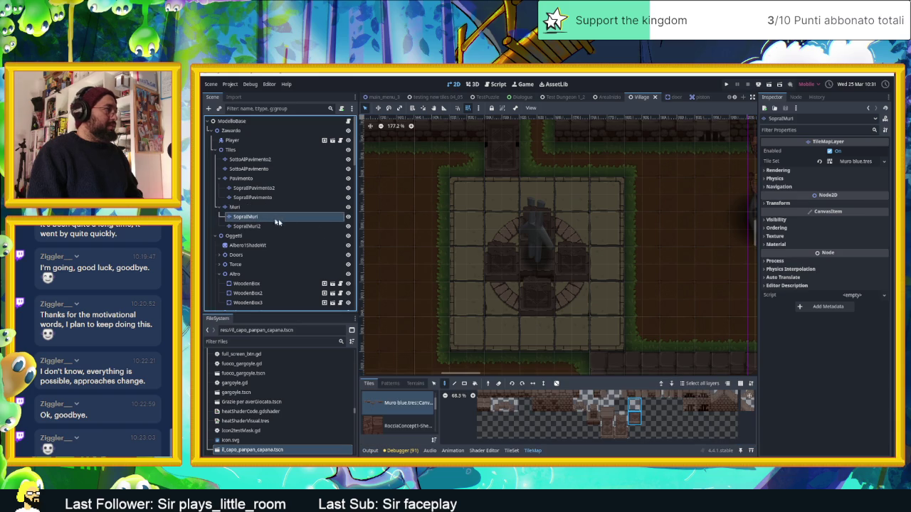
left_click(578, 244)
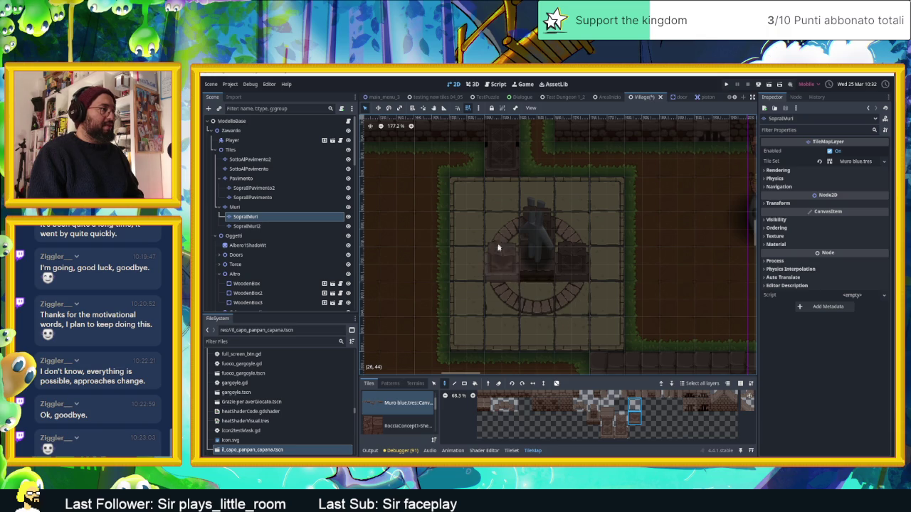
key("Up")
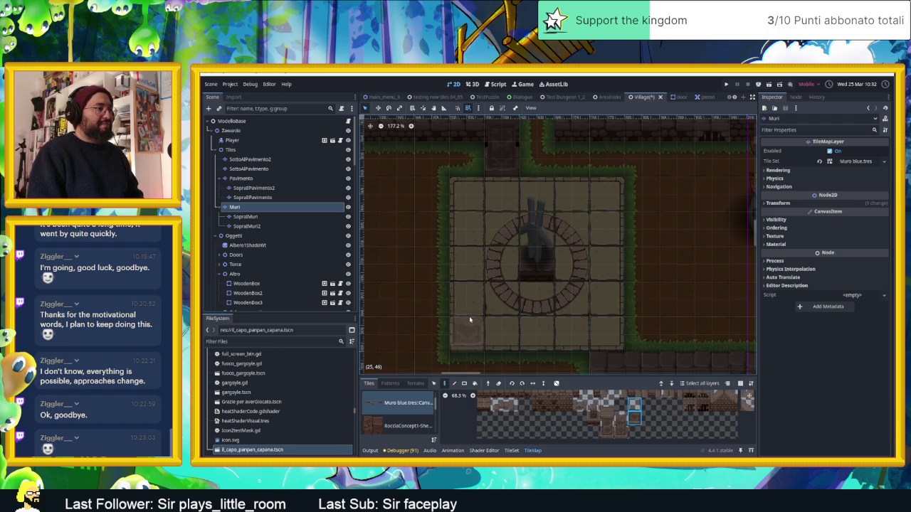
- Paint wall blocks at the plaza's four corners on the Muri layer, then save and run
left_click(469, 319)
left_click(608, 331)
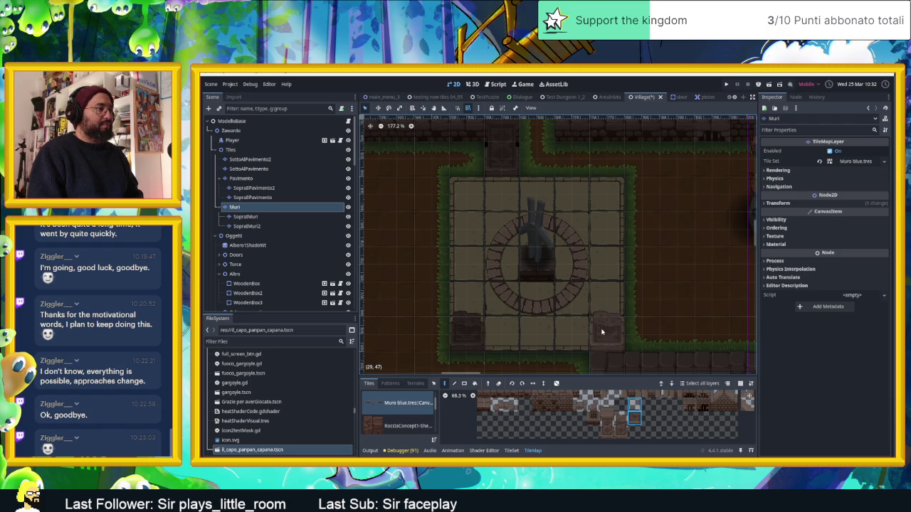
left_click(603, 187)
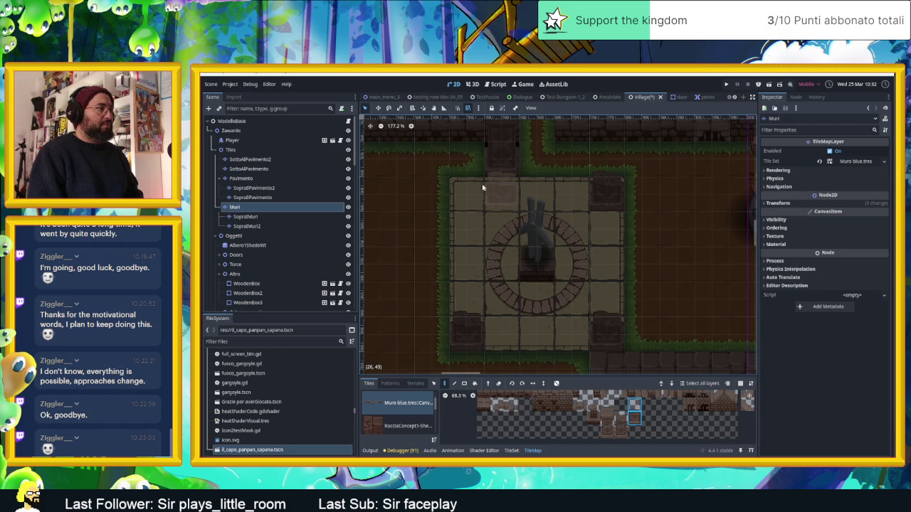
left_click(467, 190)
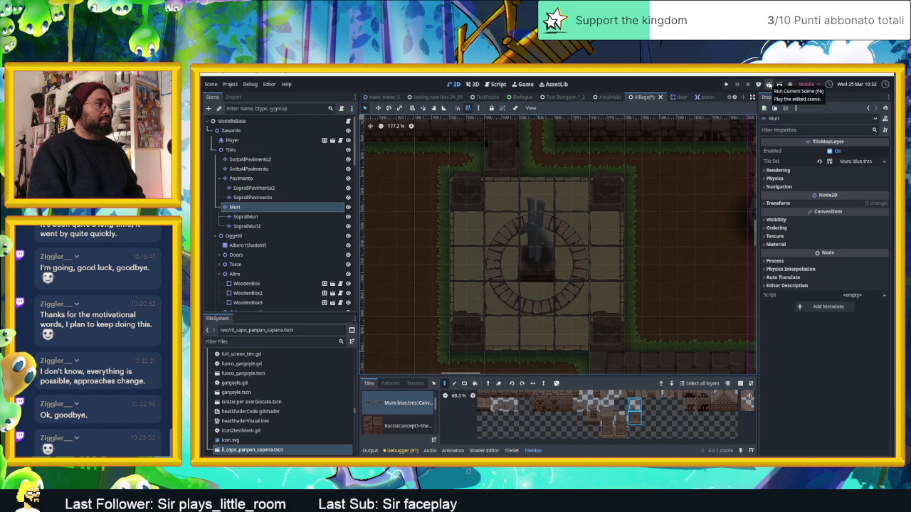
left_click(768, 84)
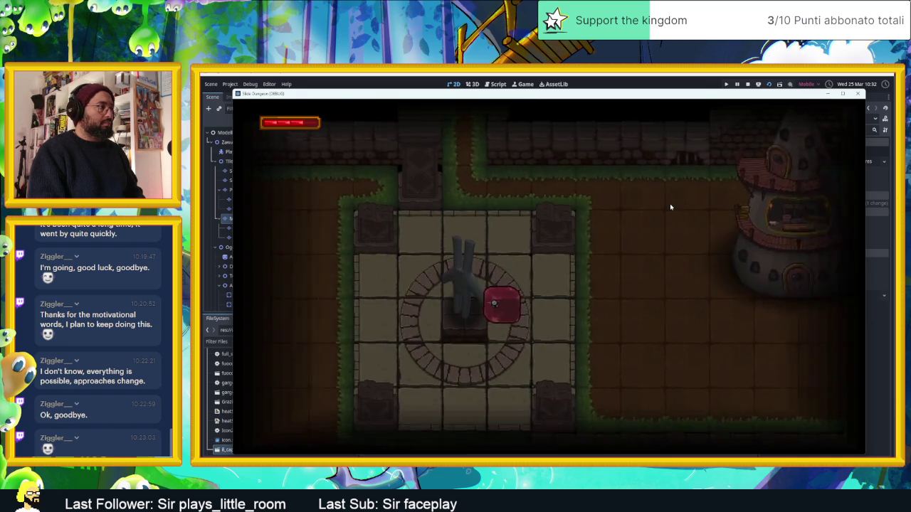
- Walk the player up to the top doorway to check the corner blocks, then stop the run
key("Up")
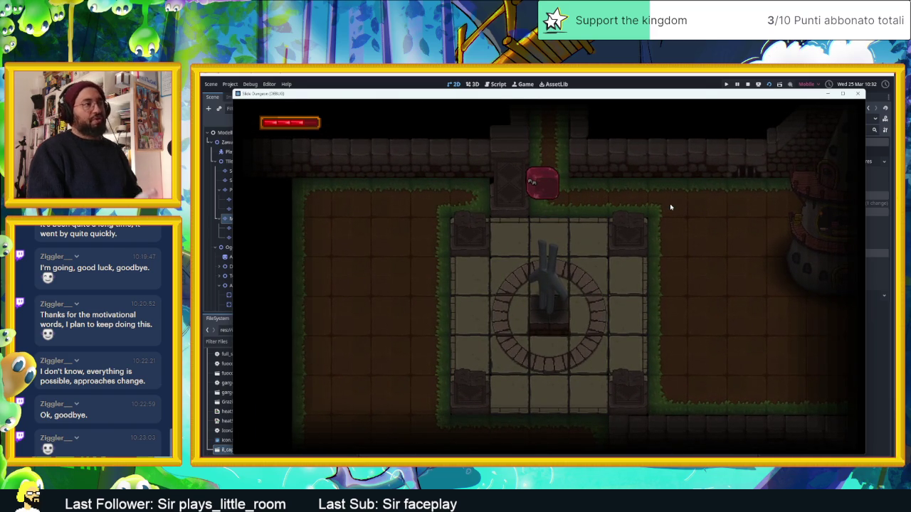
left_click(747, 84)
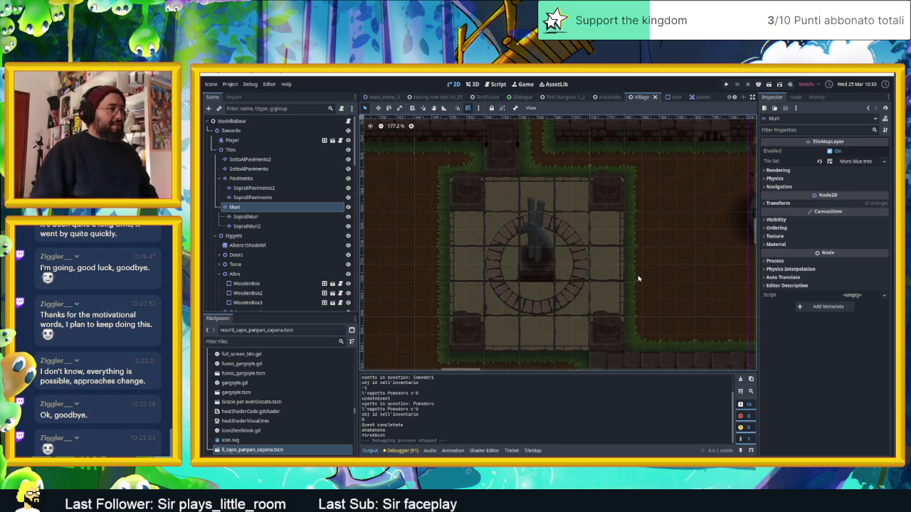
- Select the GreenPlantPaleVase4 node inside the Flora Decorativa group
scroll(638, 279, "down", 10)
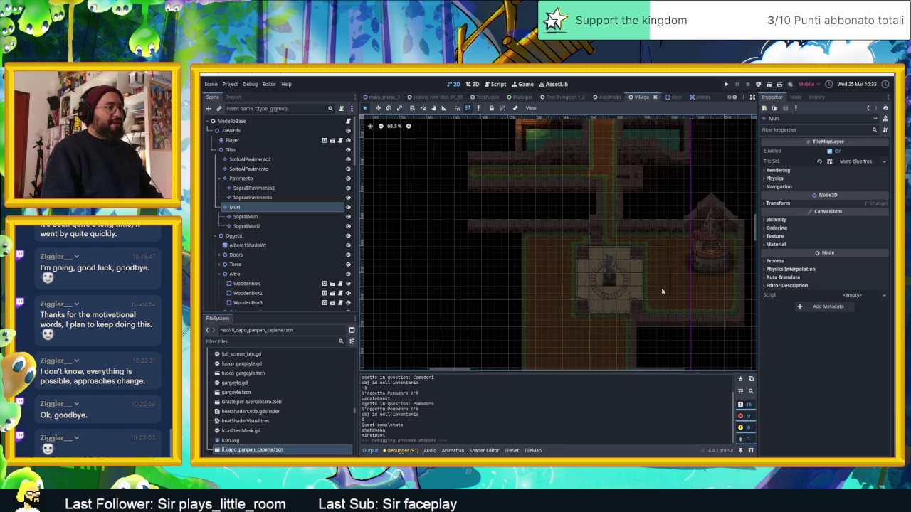
scroll(674, 248, "up", 6)
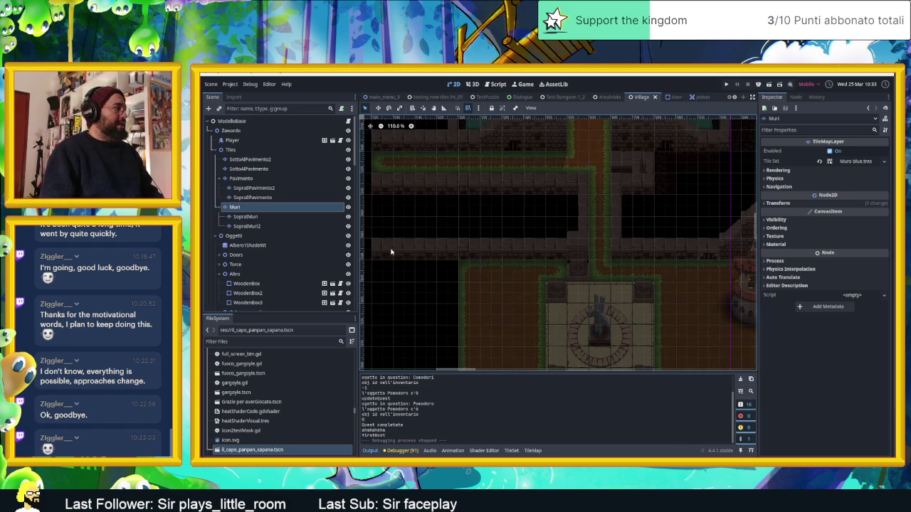
scroll(235, 268, "down", 4)
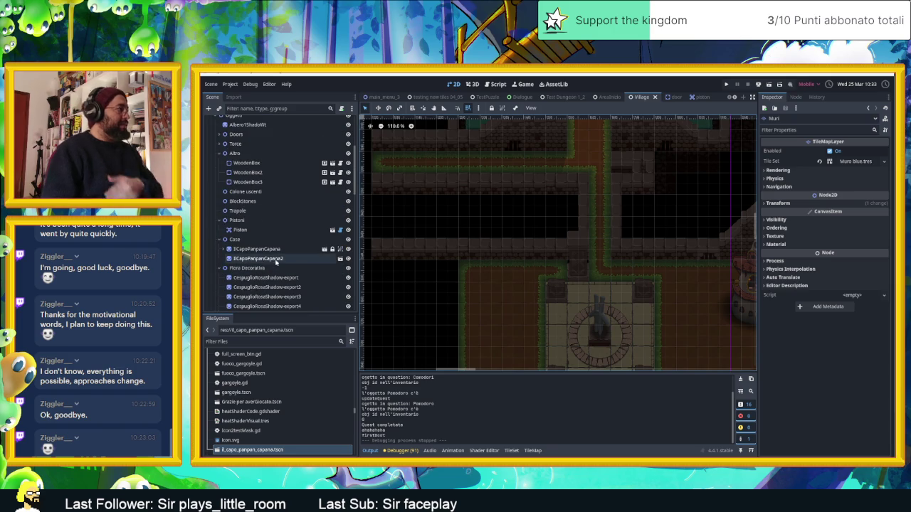
scroll(277, 262, "down", 3)
left_click(248, 195)
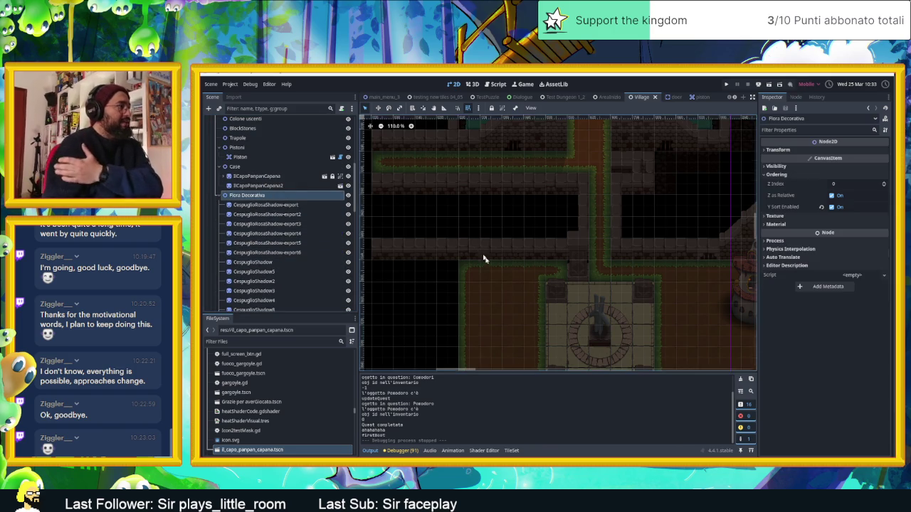
scroll(480, 253, "down", 4)
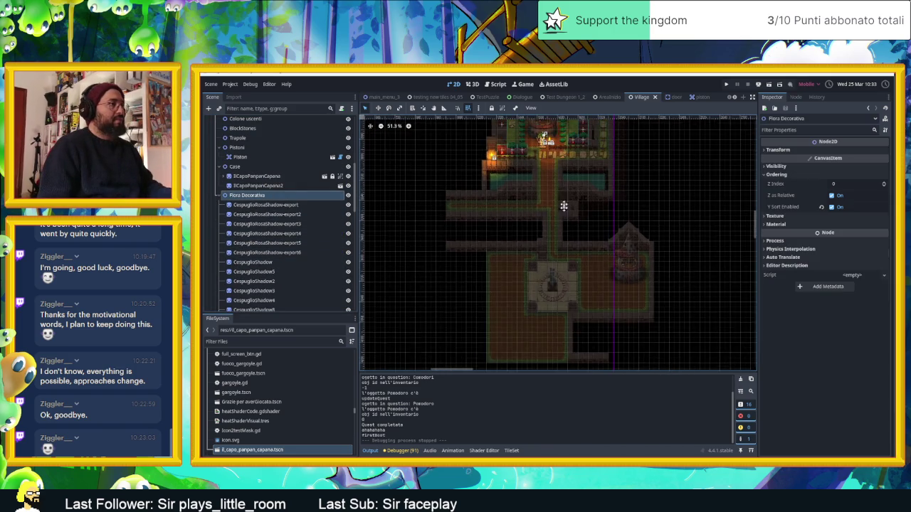
scroll(566, 204, "up", 3)
left_click(590, 172)
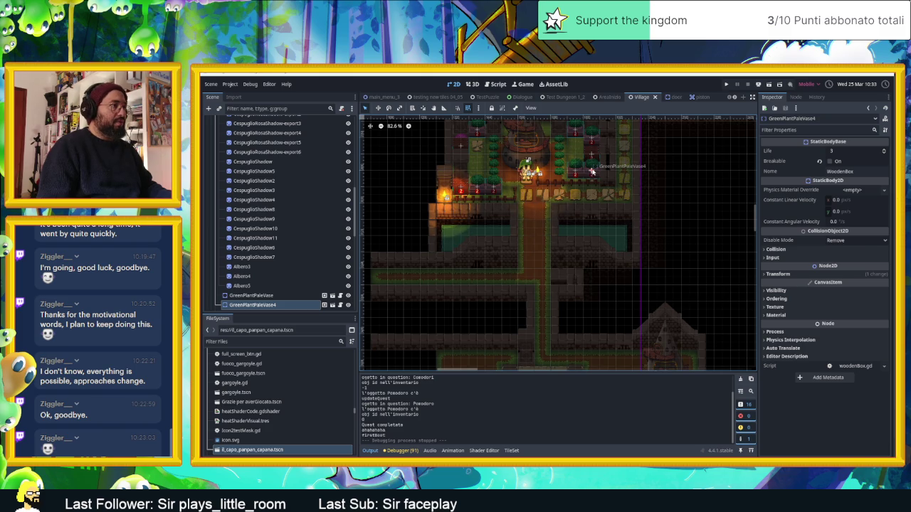
- Duplicate GreenPlantPaleVase4 and place the copy by the plaza's top-left corner
key("ctrl+d")
left_click_drag(590, 172, 508, 358)
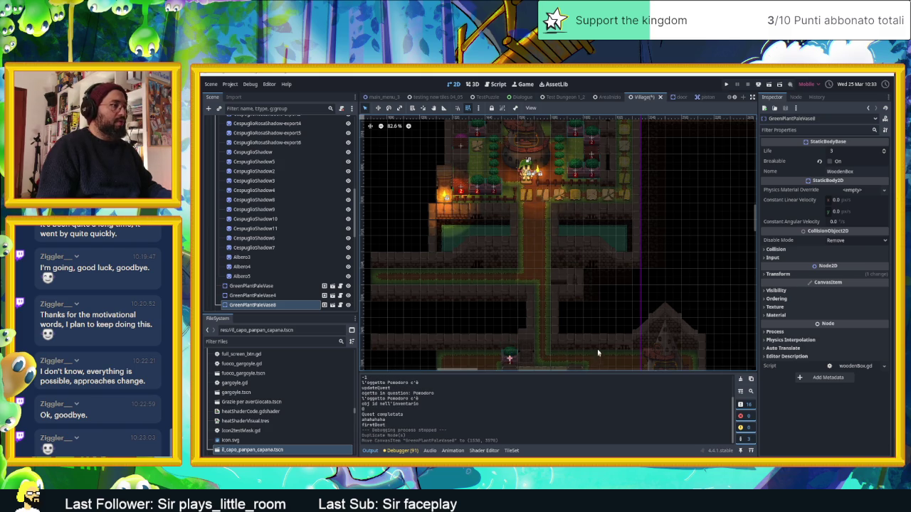
scroll(577, 264, "up", 3)
scroll(576, 263, "down", 3)
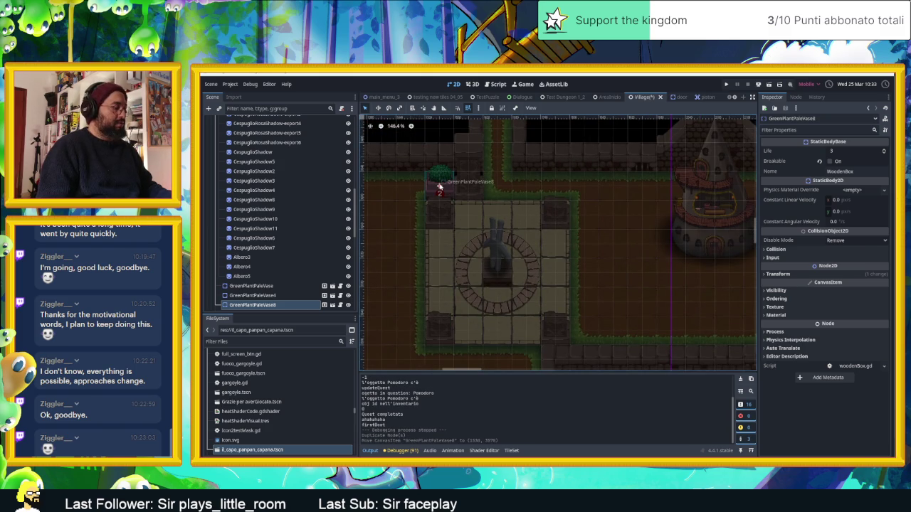
- Duplicate that vase and place the new copy beside the house's right side
key("ctrl+d")
left_click_drag(437, 187, 647, 202)
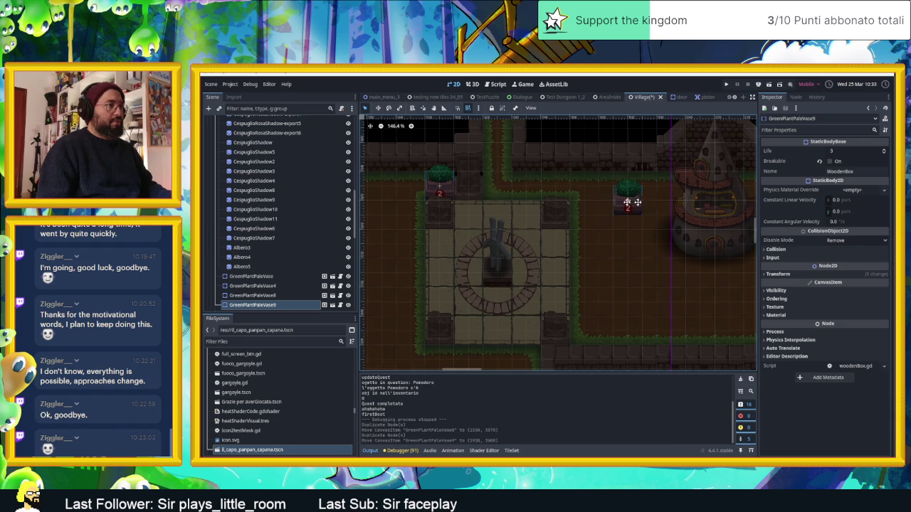
scroll(647, 202, "right", 5)
left_click_drag(507, 193, 636, 172)
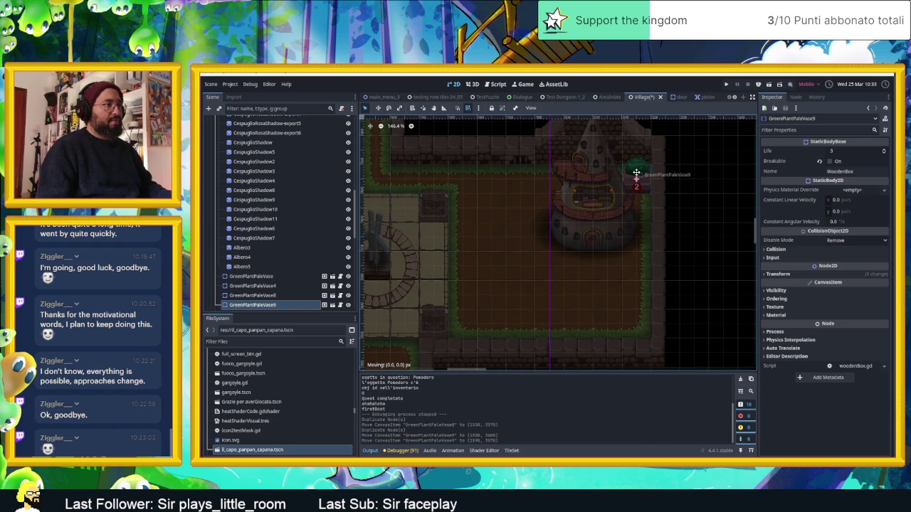
scroll(636, 174, "up", 4)
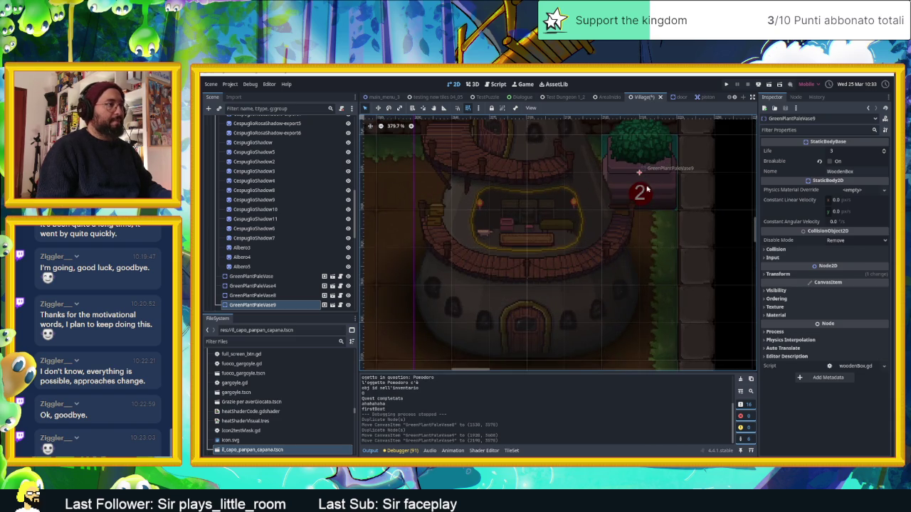
scroll(648, 189, "down", 5)
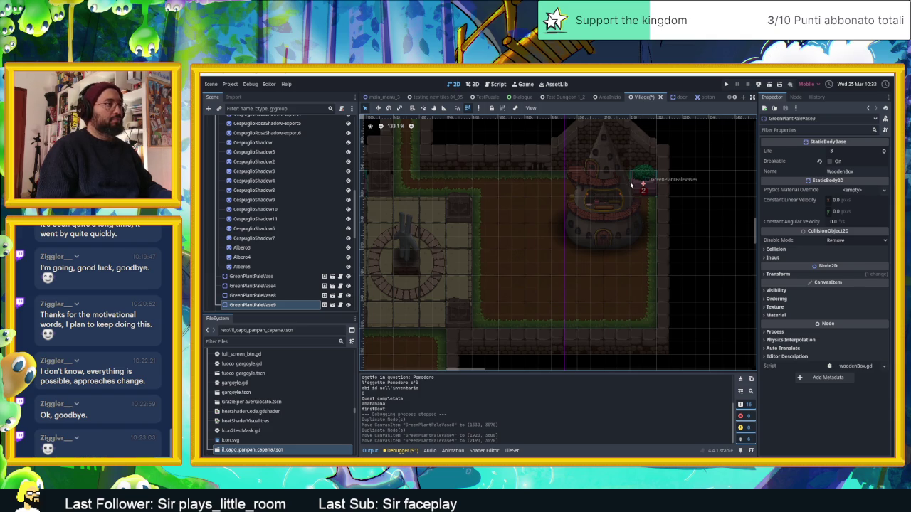
- Duplicate the house vase and place the copy on the house's left side
key("ctrl+d")
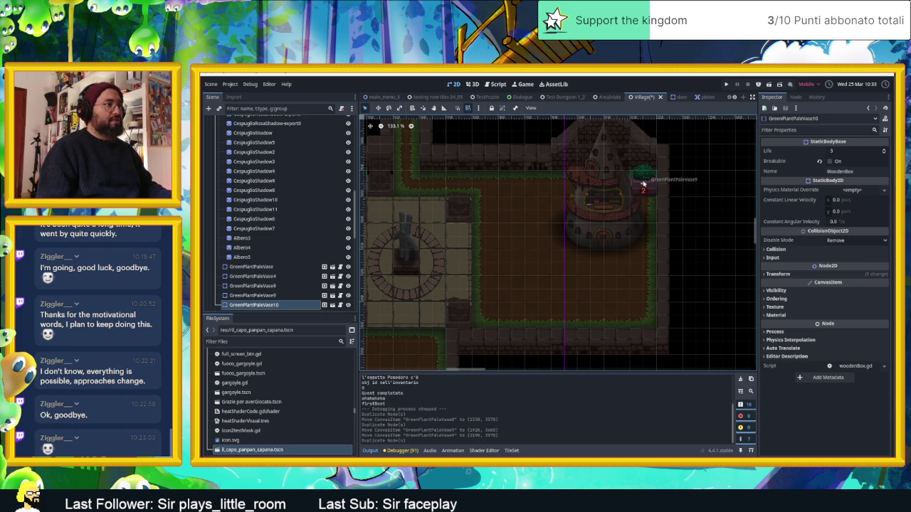
left_click_drag(642, 183, 563, 183)
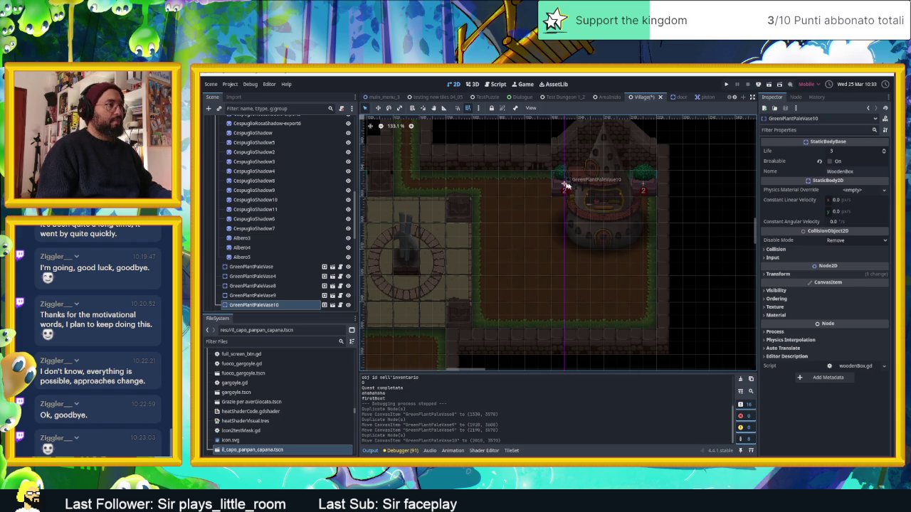
left_click(693, 191)
scroll(606, 196, "up", 5)
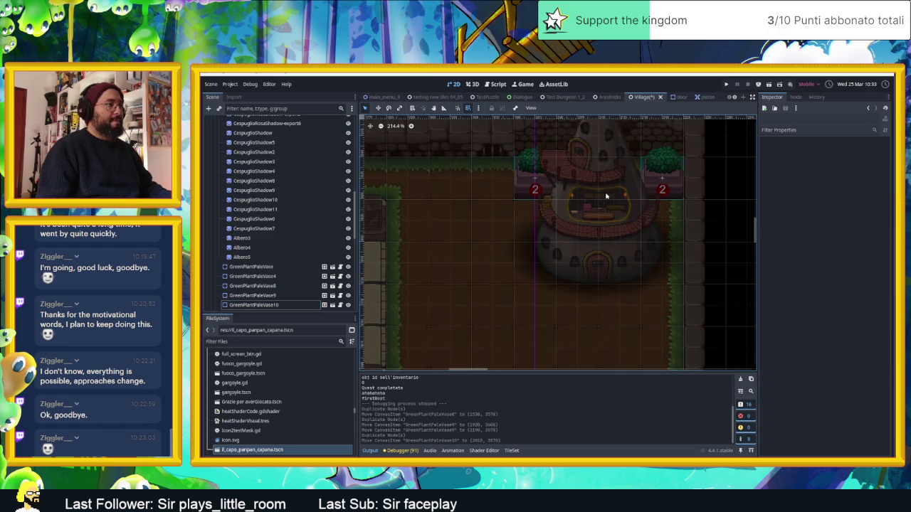
scroll(606, 196, "down", 5)
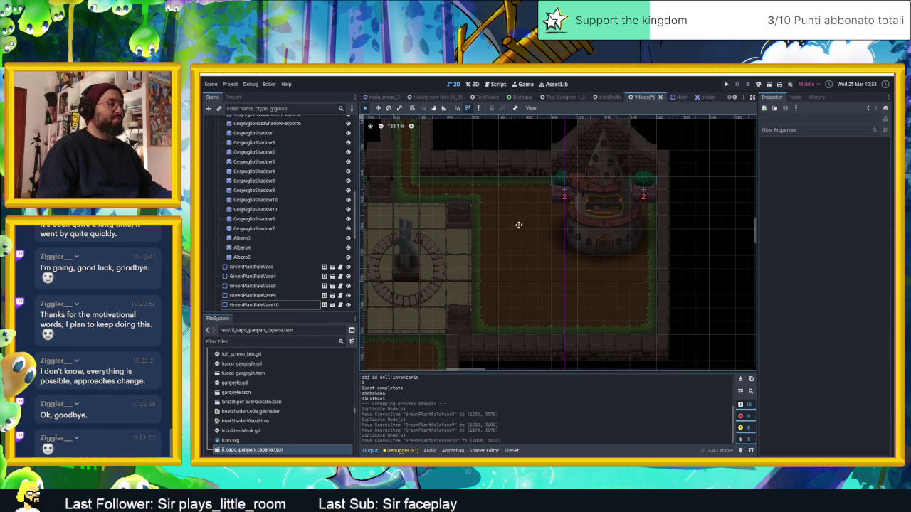
left_click_drag(519, 228, 631, 223)
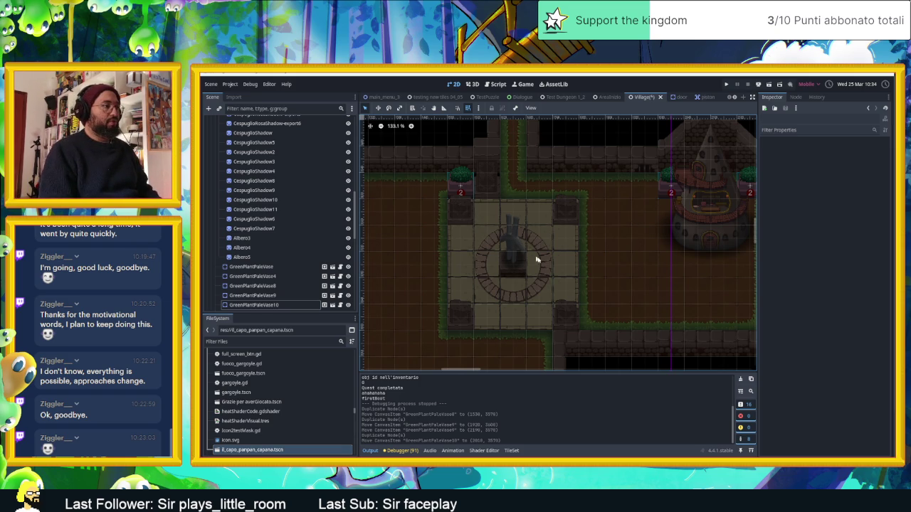
left_click_drag(712, 238, 665, 247)
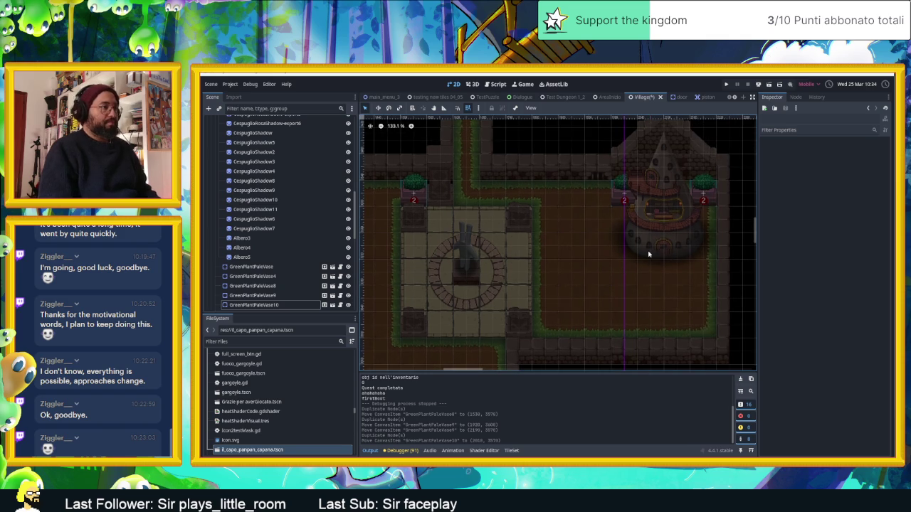
scroll(510, 241, "down", 4)
mouse_move(509, 241)
left_mouse_down()
mouse_move(663, 200)
mouse_move(705, 203)
left_mouse_up()
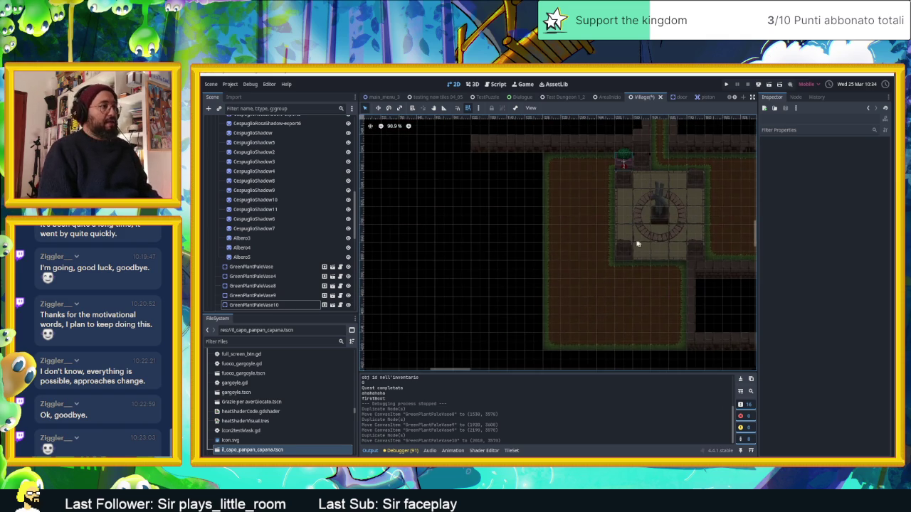
left_click_drag(639, 244, 535, 263)
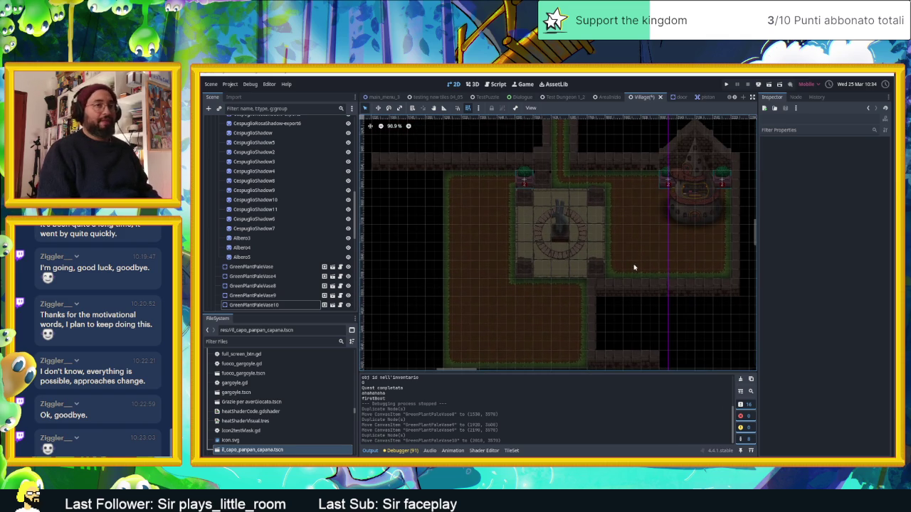
scroll(605, 268, "up", 5)
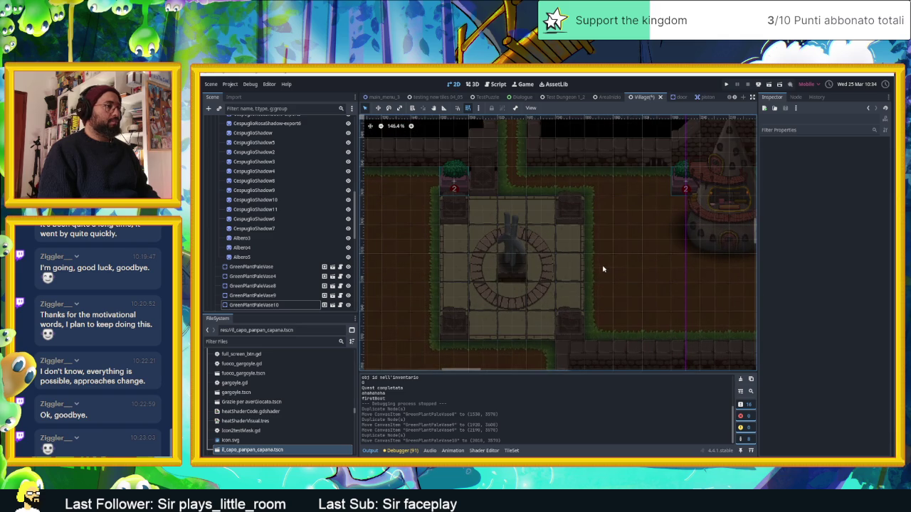
scroll(697, 277, "up", 3)
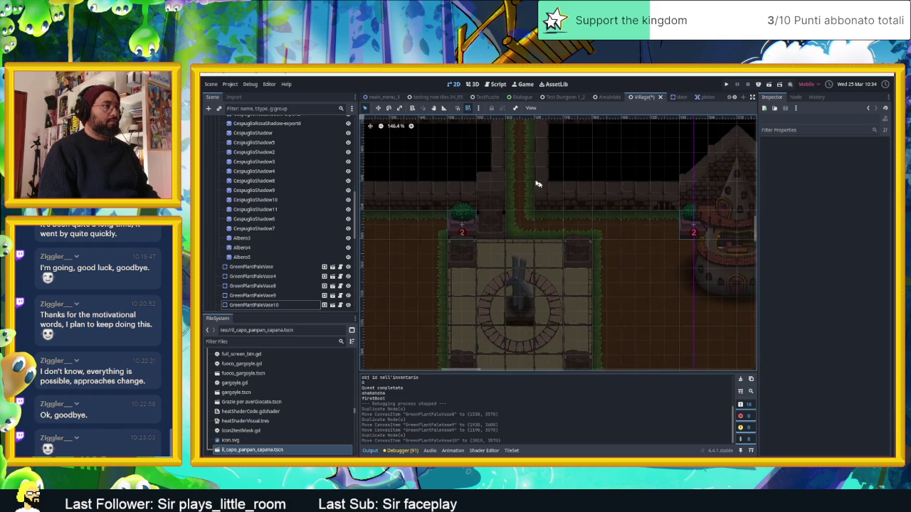
left_click_drag(556, 192, 556, 263)
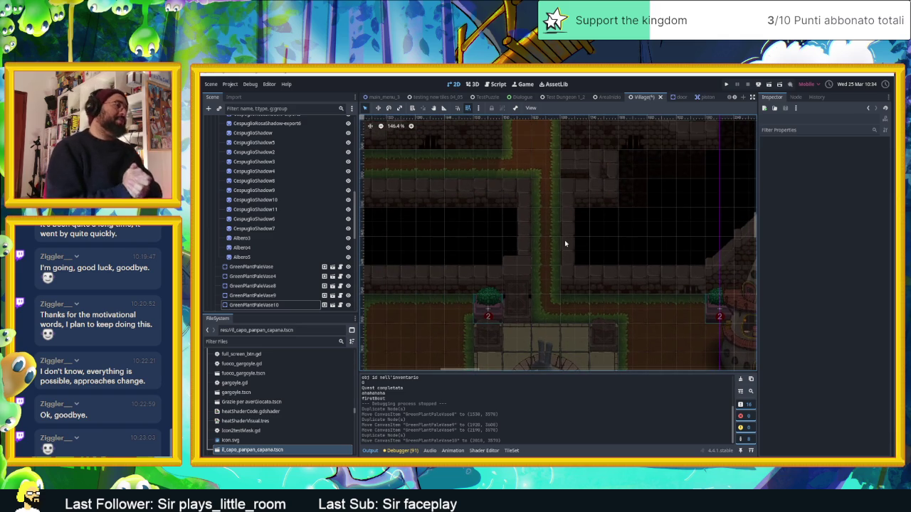
left_click_drag(581, 203, 633, 301)
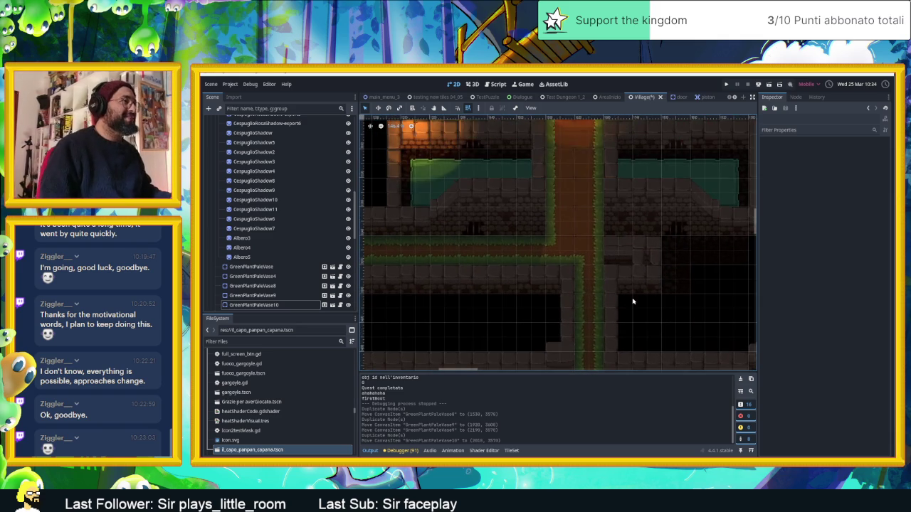
scroll(594, 214, "up", 3)
scroll(500, 225, "down", 3)
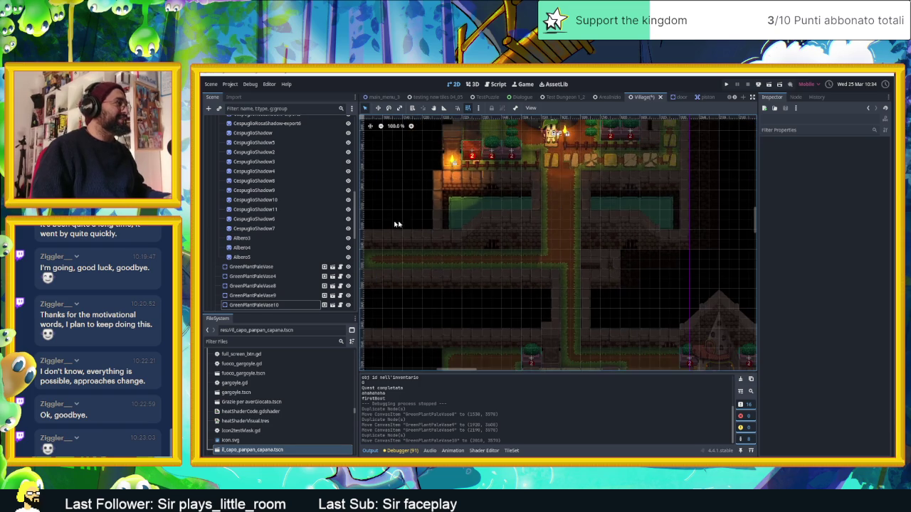
scroll(284, 213, "down", 1)
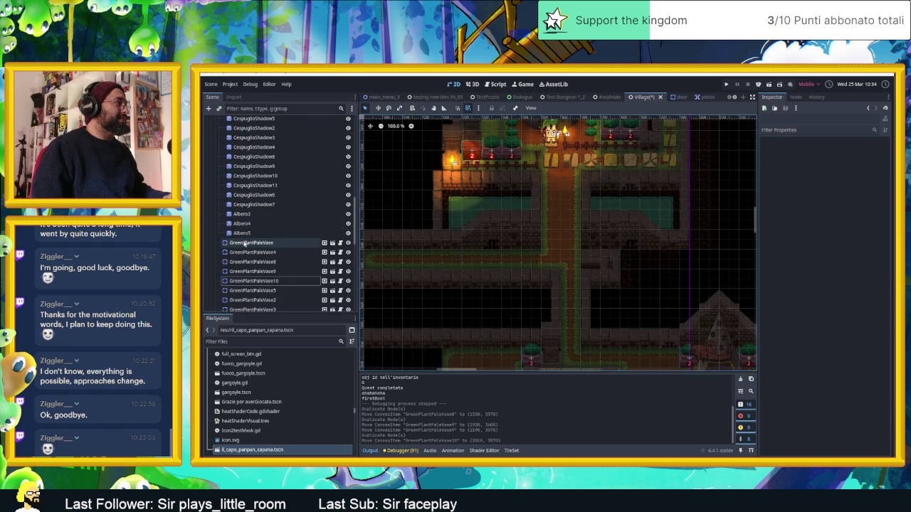
- Move the 14 nodes from GreenPlantPaleVase through GreenCespuglio4 into Flora Decorativa
left_click(244, 243)
scroll(273, 206, "up", 10)
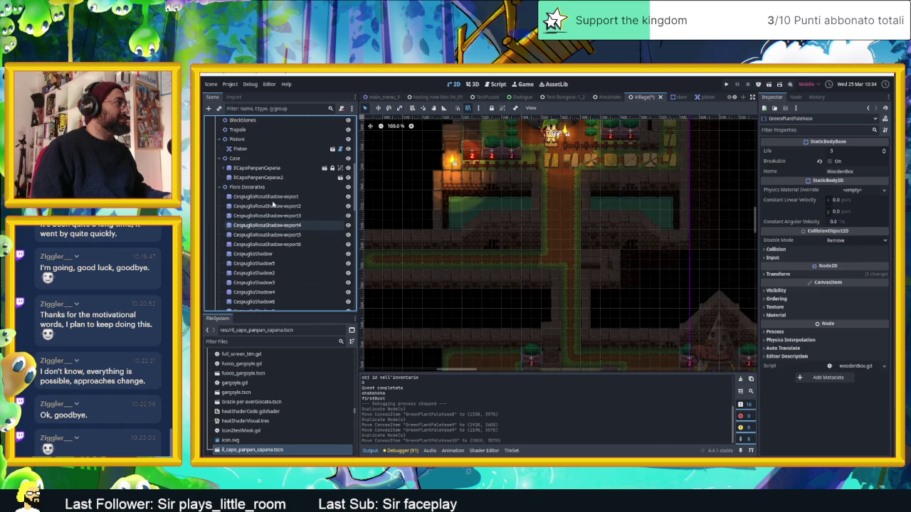
scroll(272, 213, "down", 10)
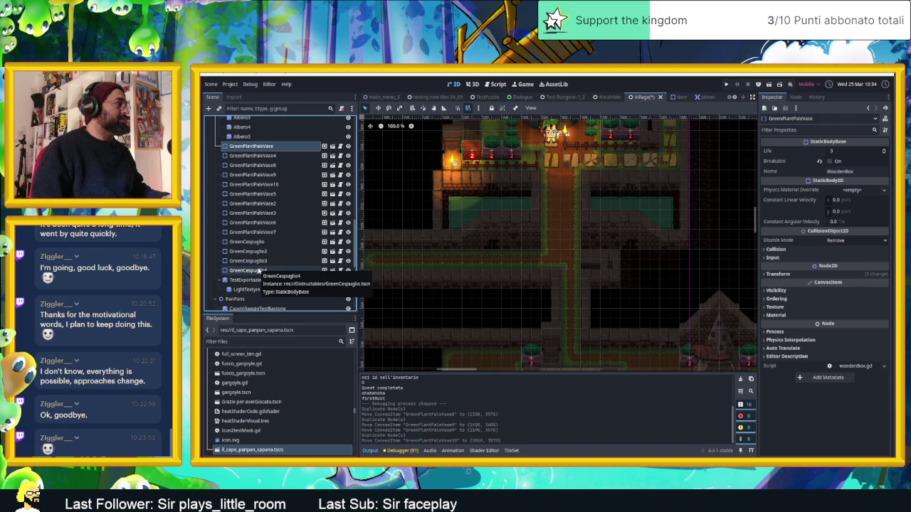
left_click(258, 270, "shift")
mouse_move(279, 224)
left_mouse_down()
mouse_move(263, 220)
mouse_move(272, 210)
mouse_move(274, 114)
mouse_move(267, 164)
left_mouse_up()
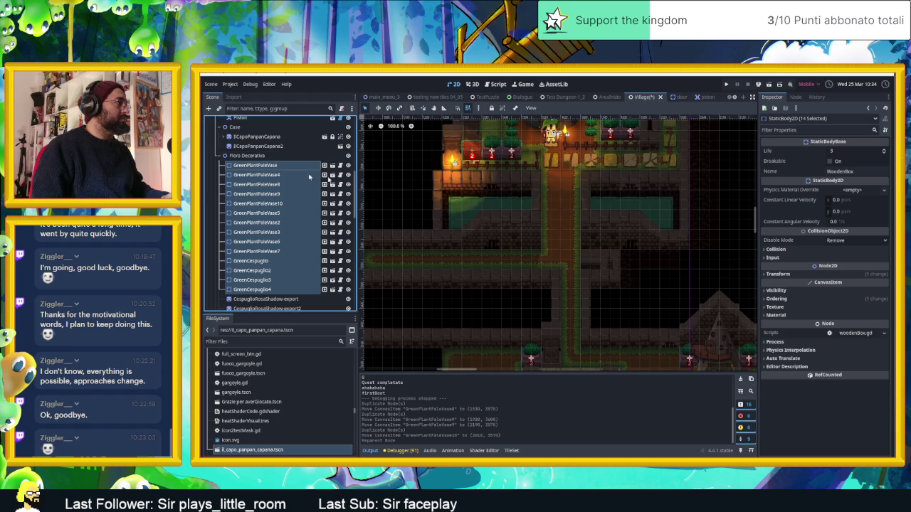
left_click(701, 248)
scroll(701, 247, "down", 1)
scroll(616, 166, "down", 2)
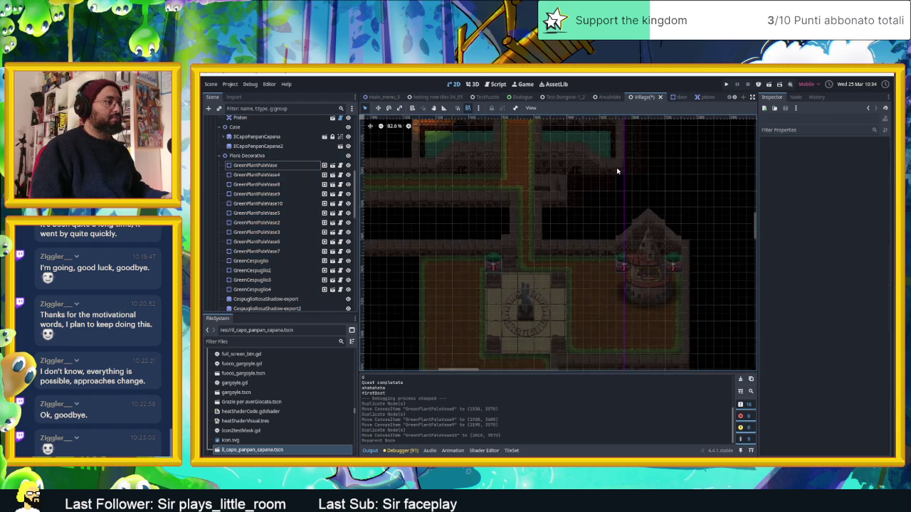
scroll(589, 204, "up", 1)
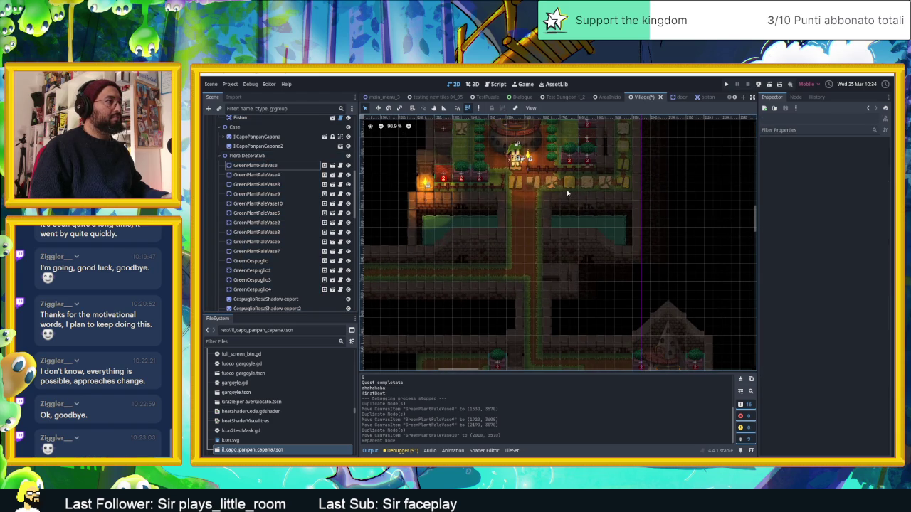
scroll(570, 196, "down", 3)
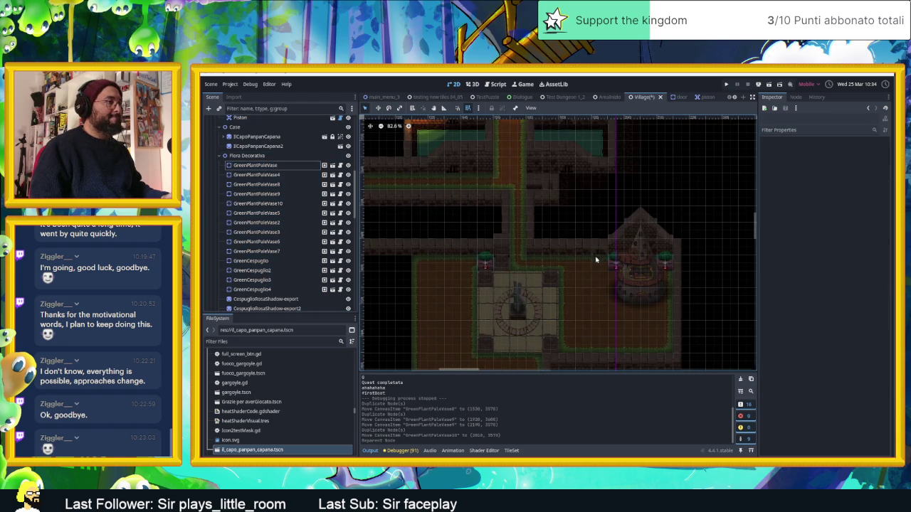
scroll(594, 281, "up", 2)
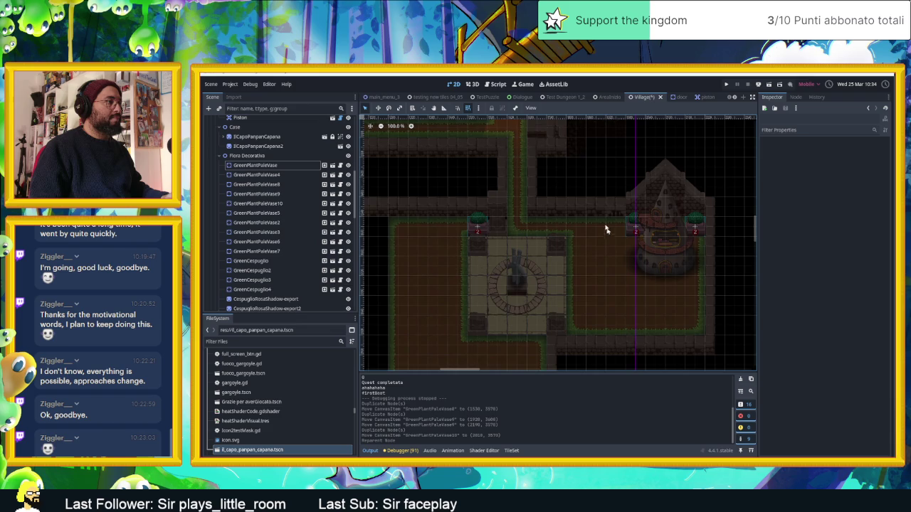
mouse_move(606, 251)
left_mouse_down()
mouse_move(614, 260)
mouse_move(610, 243)
left_mouse_up()
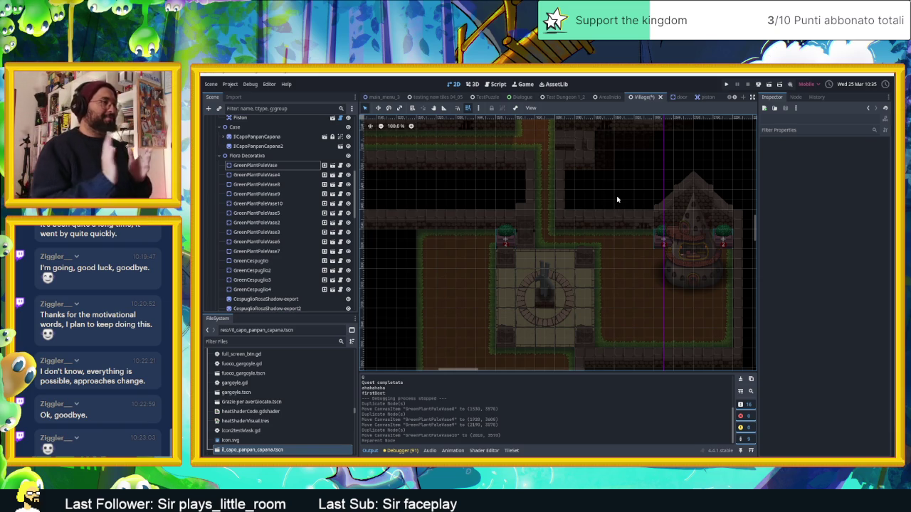
- Save the Village scene with Ctrl+S and review the plants across the village map
key("ctrl+s")
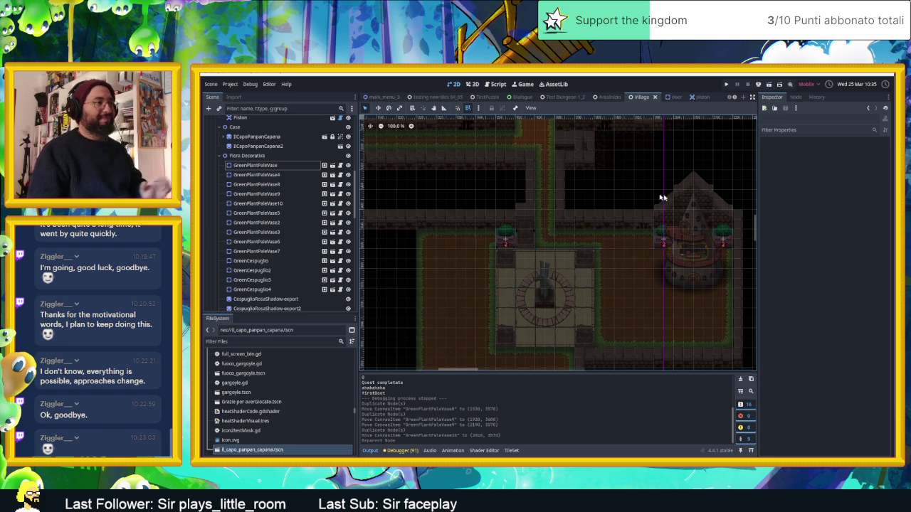
scroll(659, 203, "down", 7)
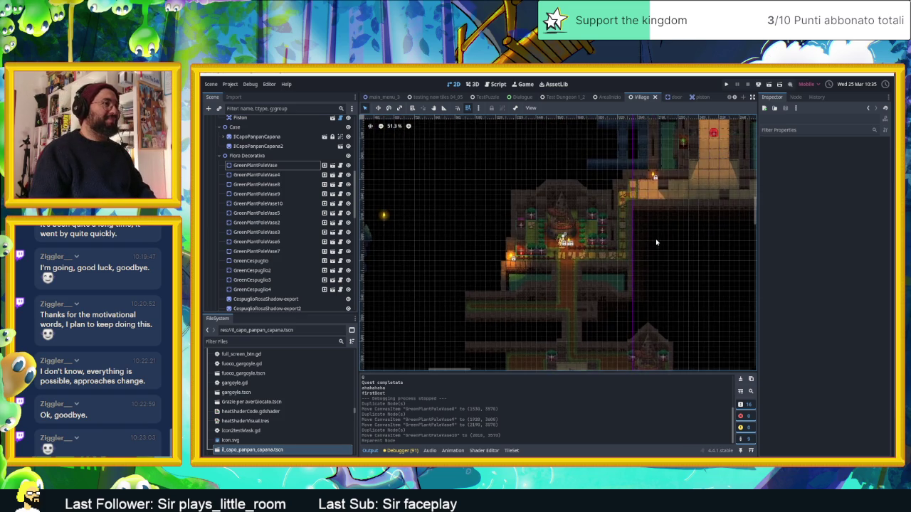
scroll(620, 271, "up", 3)
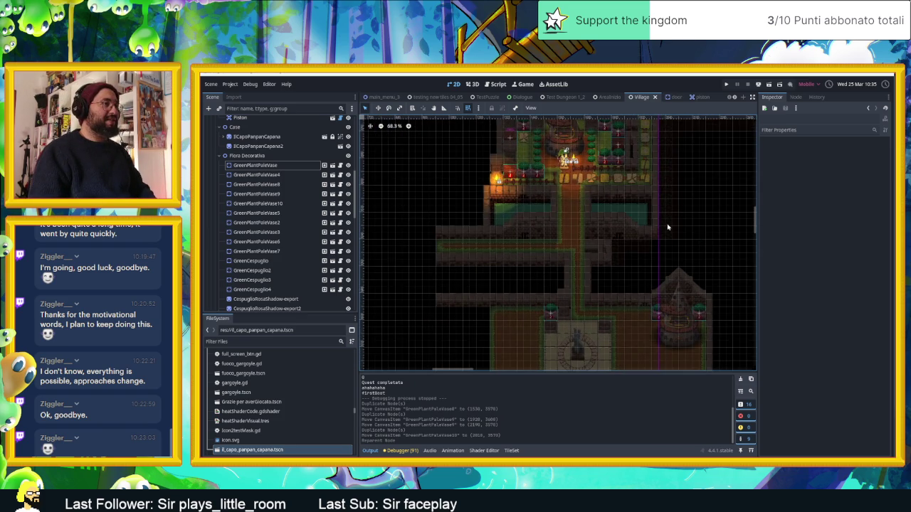
scroll(668, 227, "down", 2)
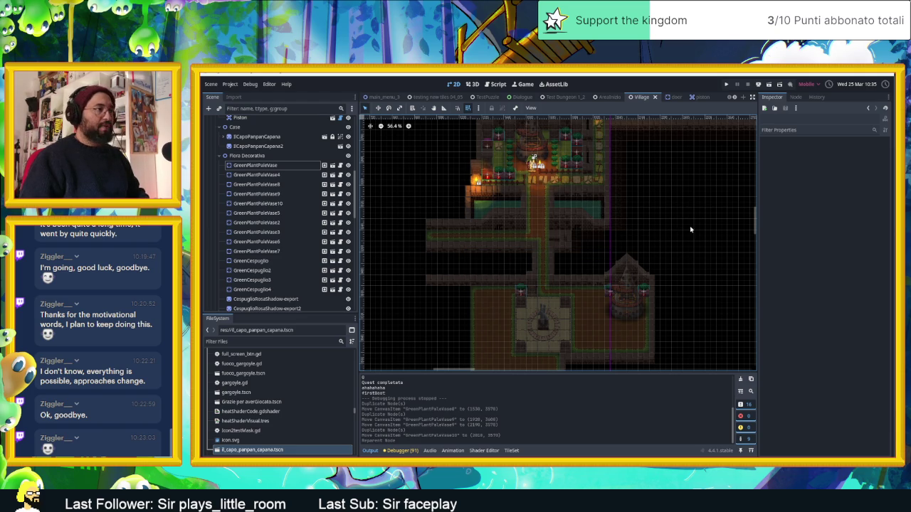
scroll(580, 184, "up", 8)
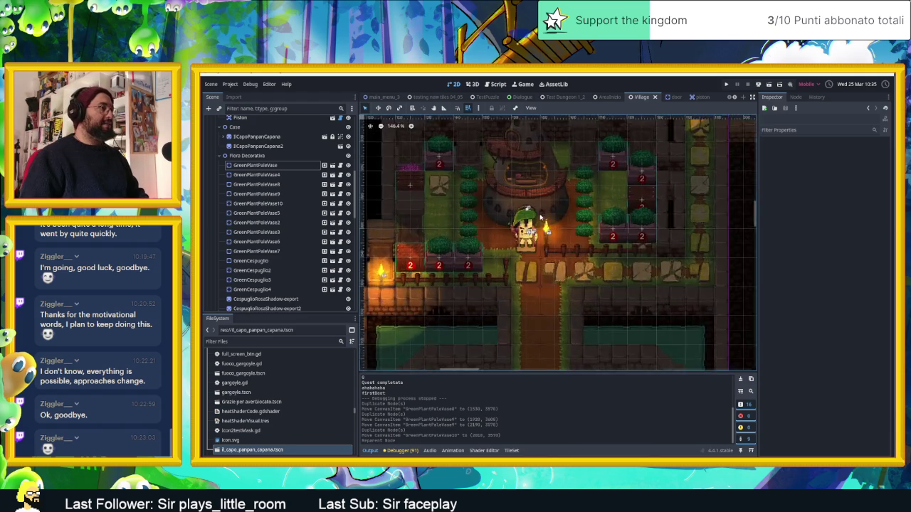
left_click_drag(580, 213, 605, 218)
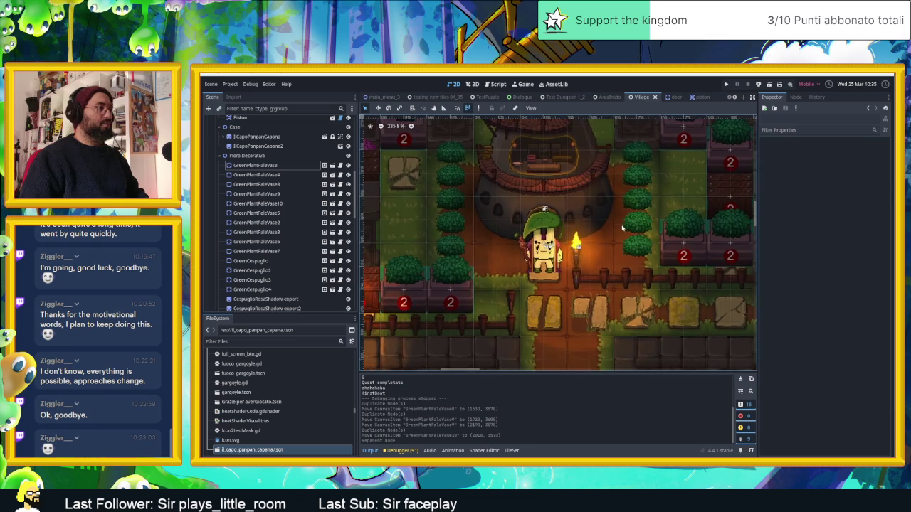
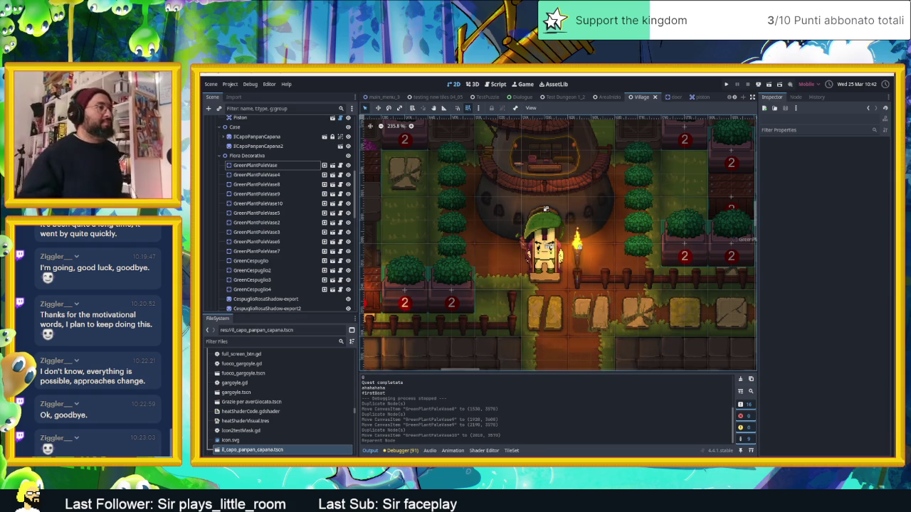
- Zoom to about 121% over the stone plaza and select the Flora Decorativa group
scroll(612, 292, "down", 3)
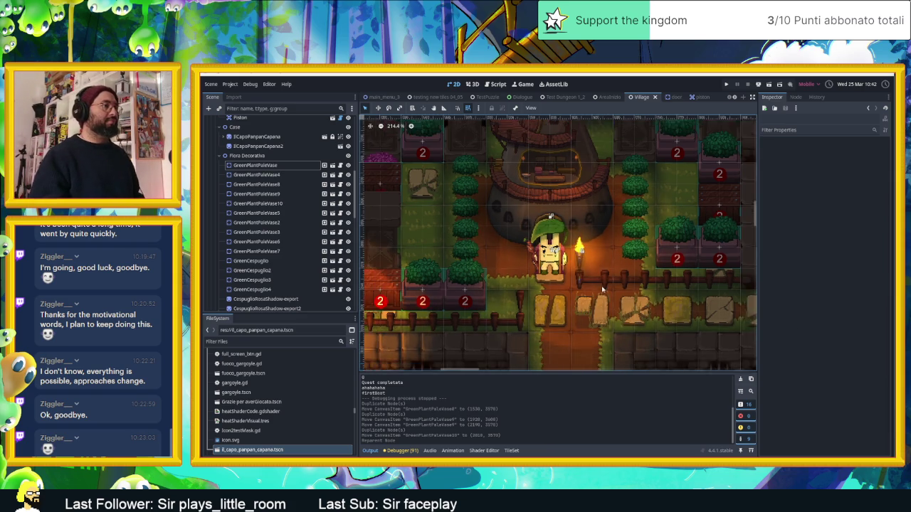
scroll(616, 294, "down", 2)
scroll(627, 264, "down", 3)
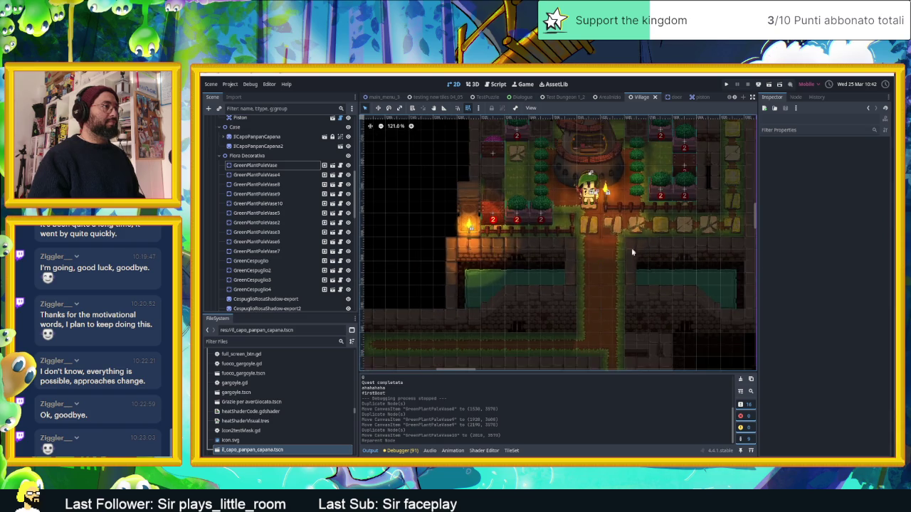
scroll(633, 274, "down", 1)
scroll(634, 281, "down", 3)
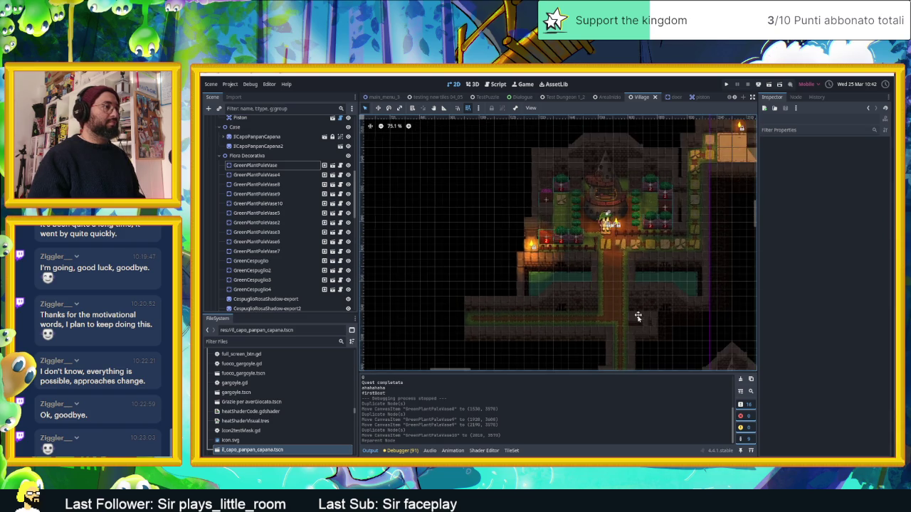
scroll(632, 270, "down", 5)
scroll(601, 269, "up", 4)
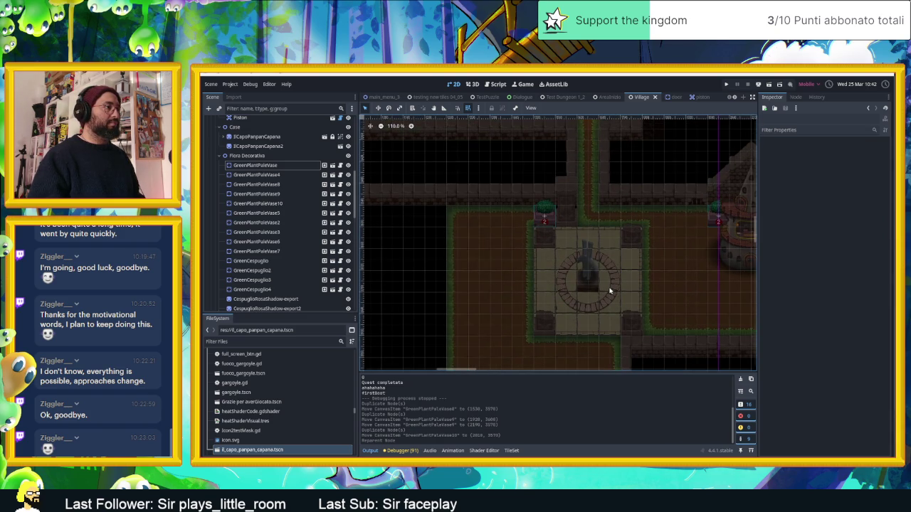
scroll(609, 290, "up", 1)
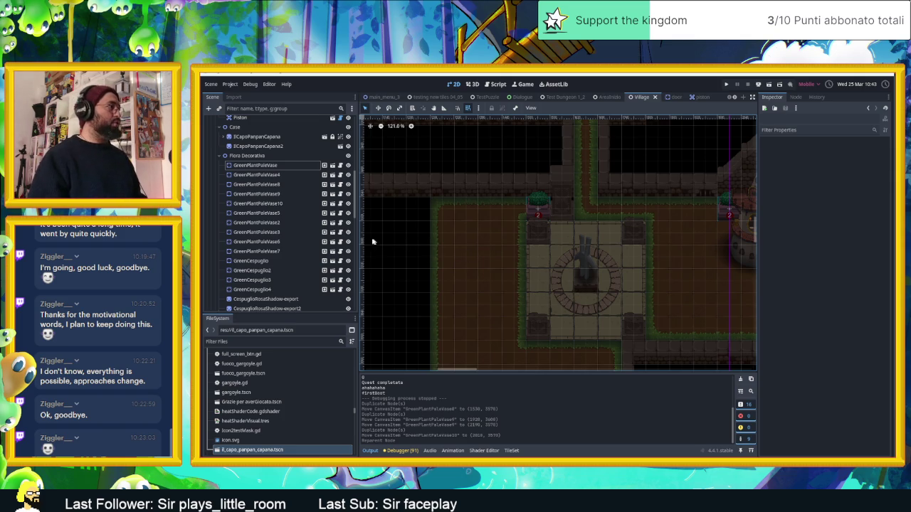
left_click(263, 156)
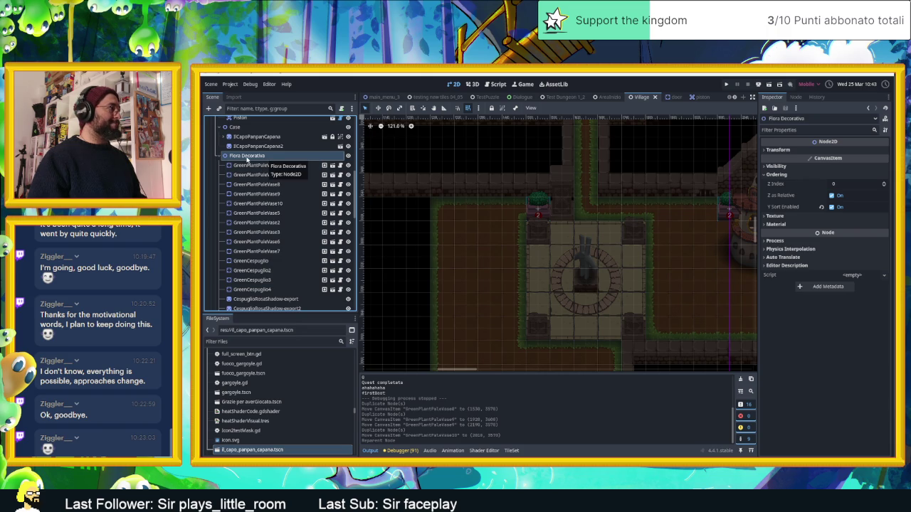
- Collapse the Flora Decorativa, Case and TestEsportazione2 branches in the Scene dock
scroll(242, 158, "down", 3)
scroll(225, 155, "up", 3)
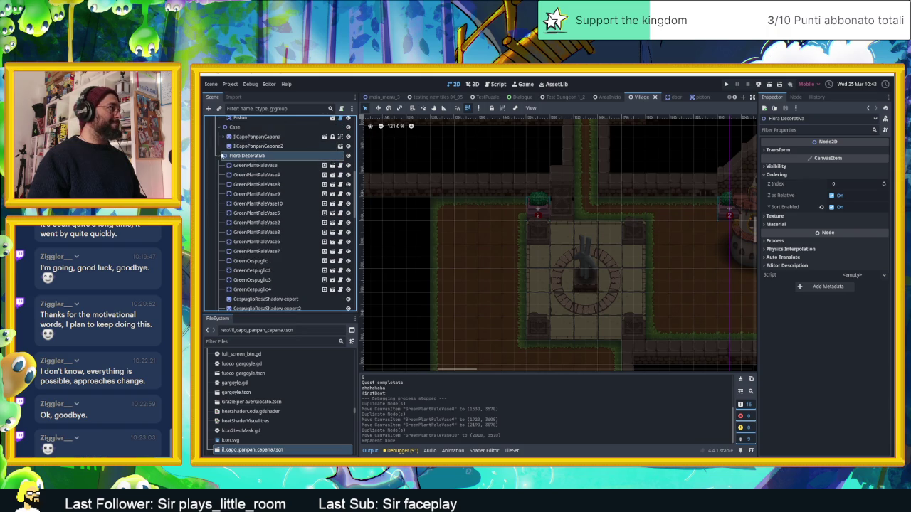
left_click(220, 155)
left_click(218, 127)
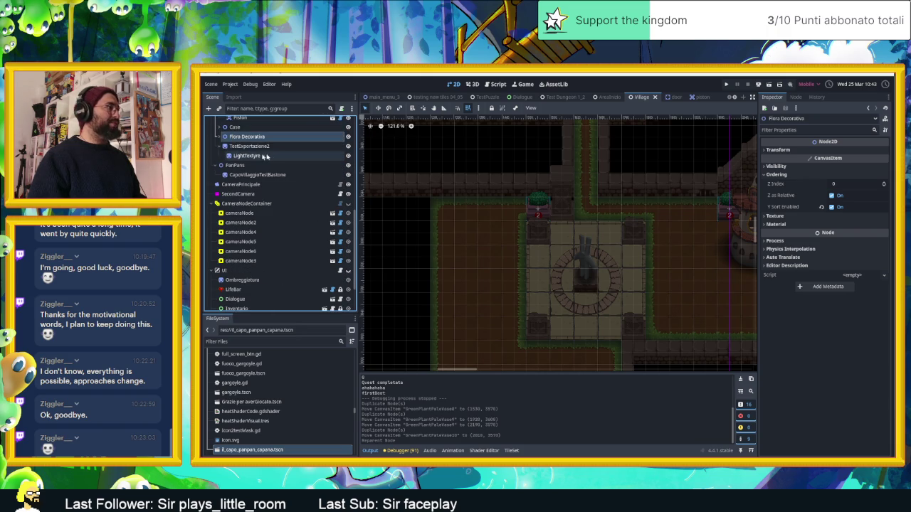
left_click(217, 146)
- Select the Oggetti node, then the Zawardo node
scroll(261, 167, "up", 5)
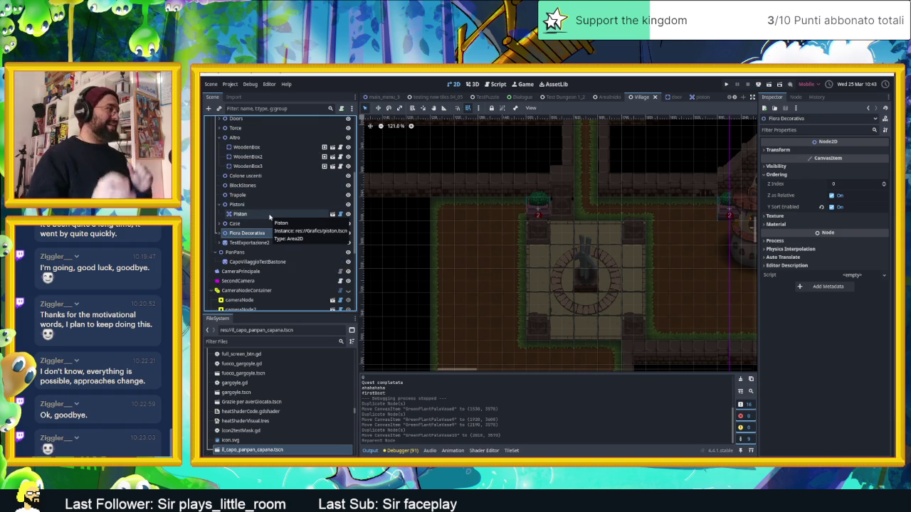
right_click(247, 235)
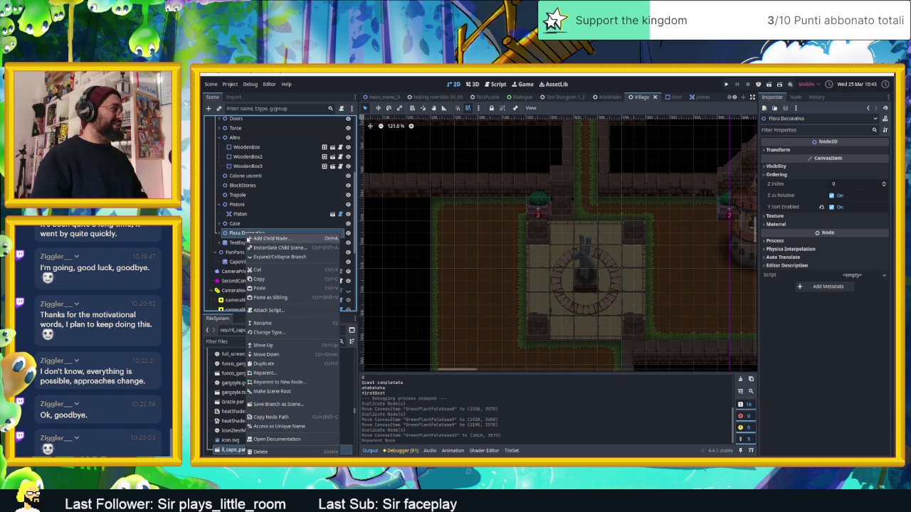
left_click(225, 234)
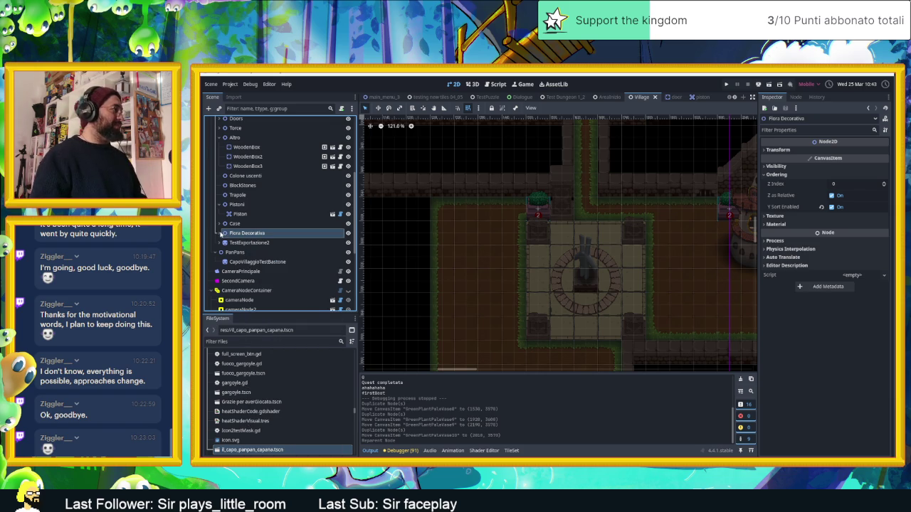
scroll(222, 228, "up", 3)
left_click(231, 197)
scroll(229, 193, "up", 2)
left_click(223, 132)
- Add a Node2D child under Zawardo and rename it 'Luce gigante'
right_click(224, 133)
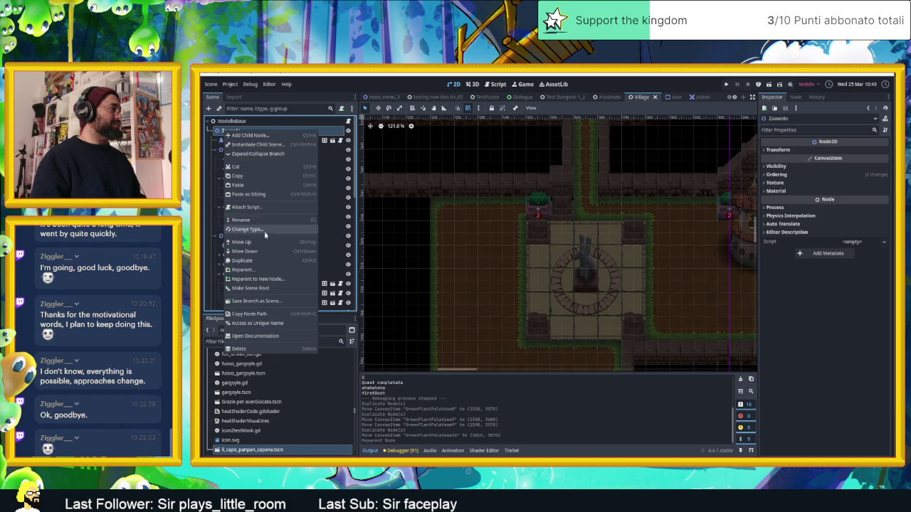
left_click(241, 135)
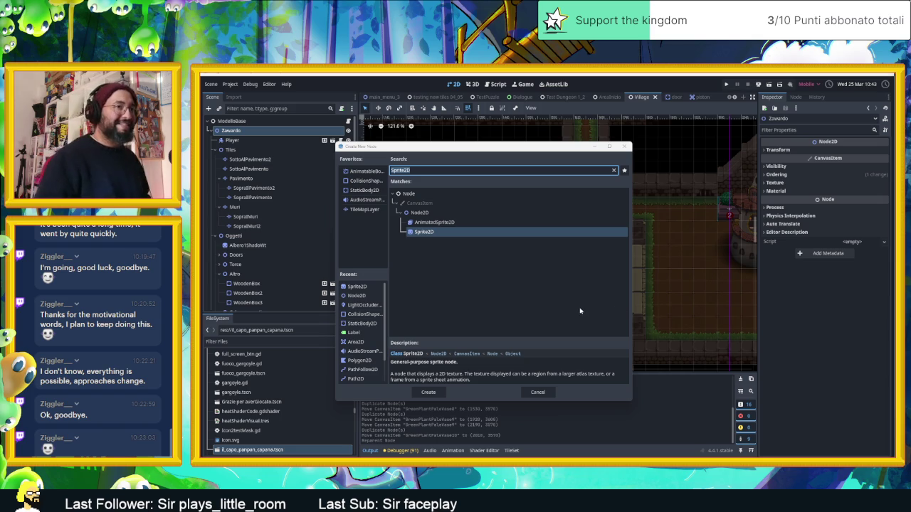
left_click(358, 296)
double_click(359, 296)
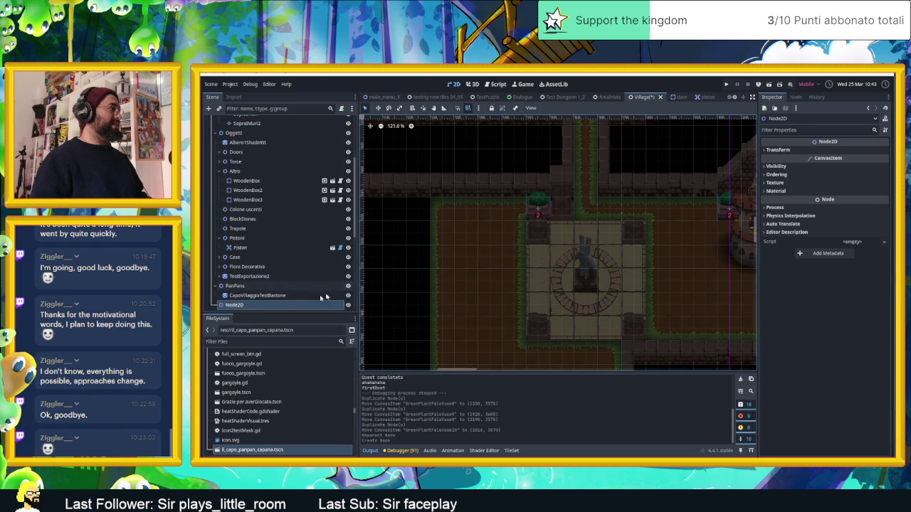
left_click(266, 306)
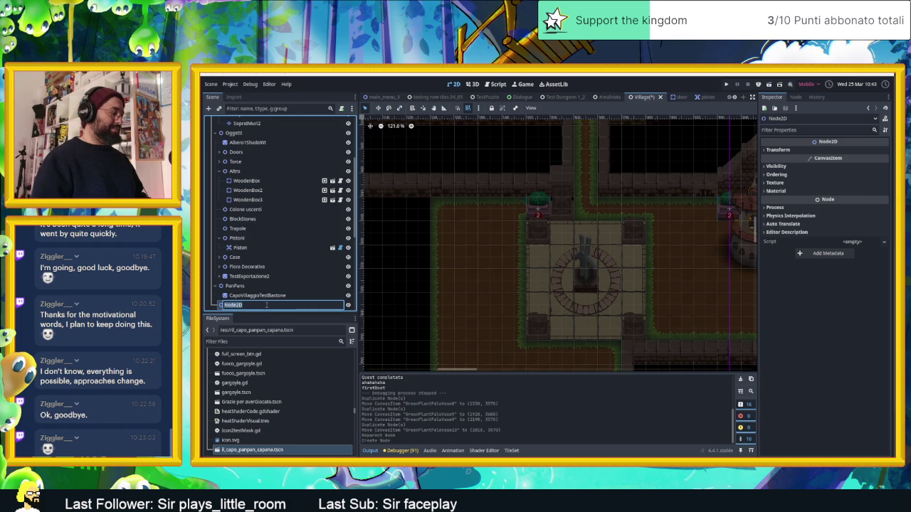
type("Luce")
type(" gl")
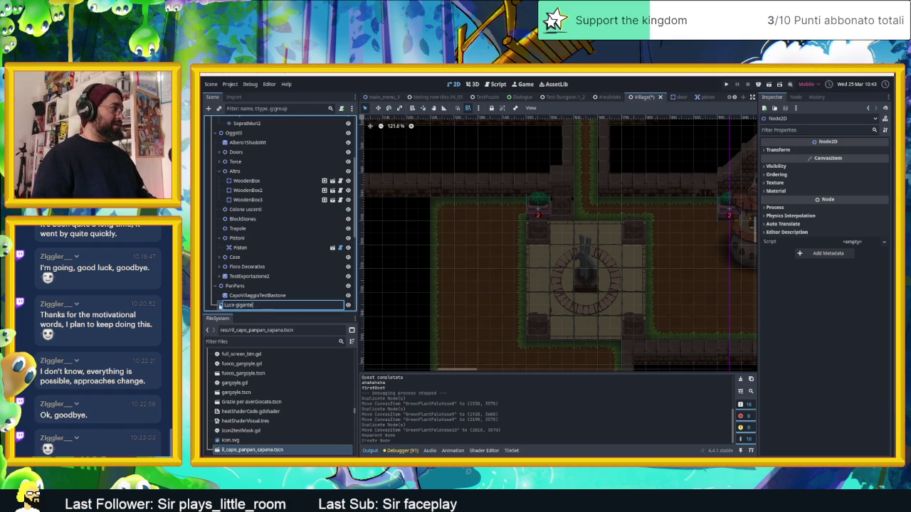
key("Return")
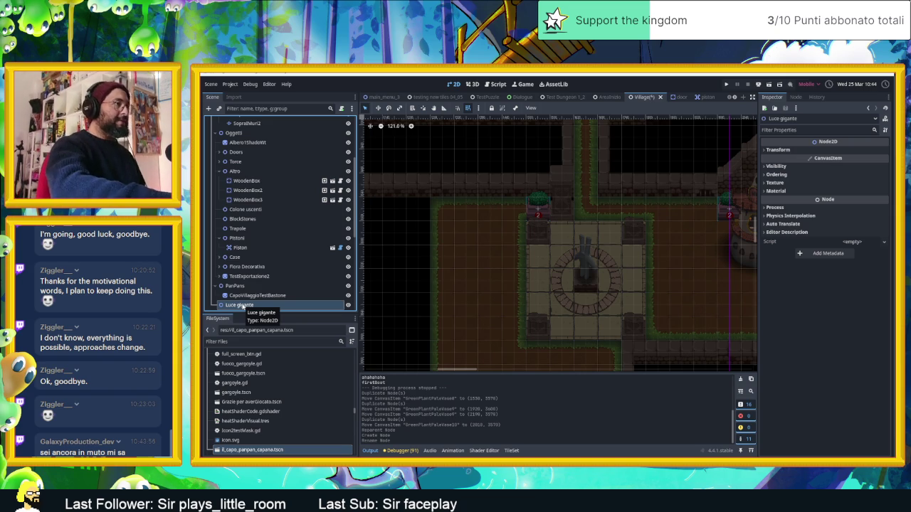
scroll(222, 295, "down", 3)
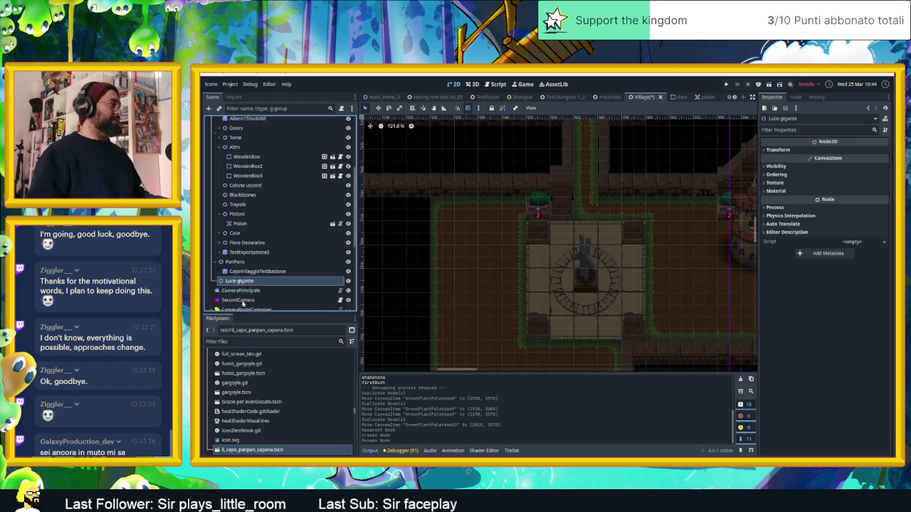
- Add a Parallax2D child under Luce gigante by searching 'para' in the node chooser
left_click(209, 109)
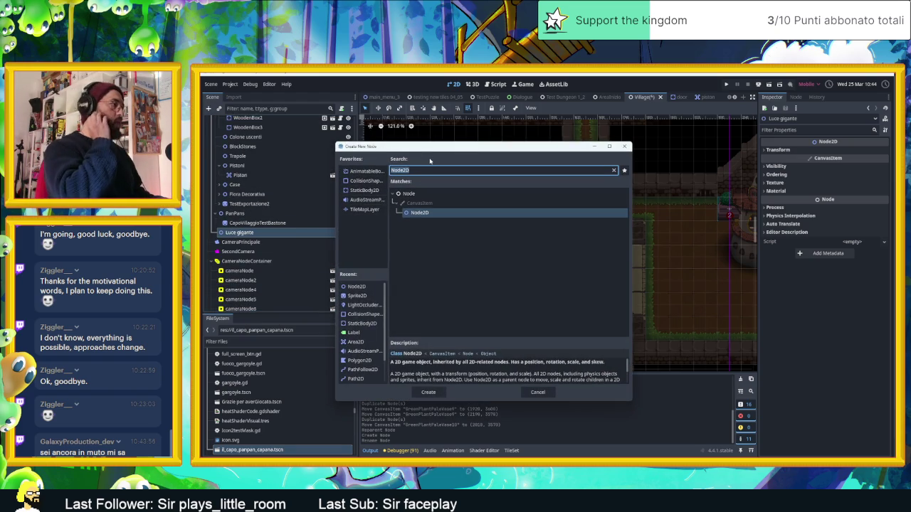
type("para")
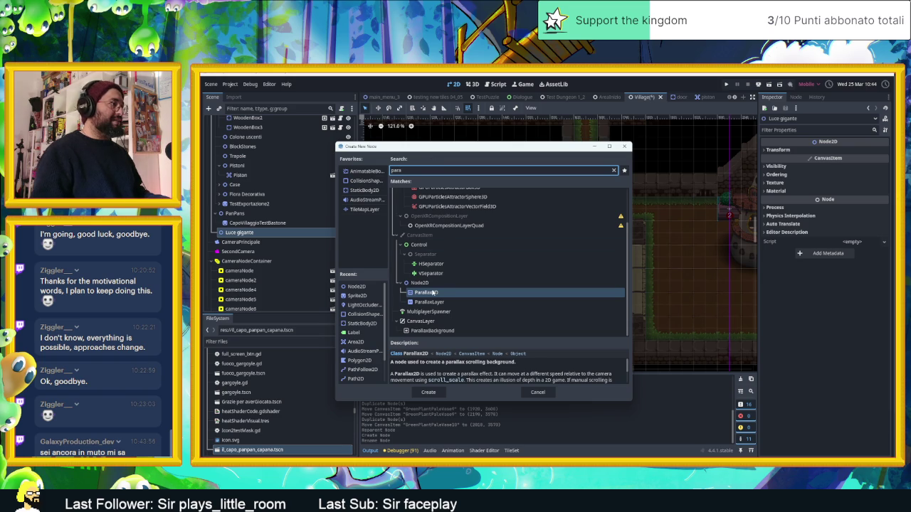
double_click(428, 296)
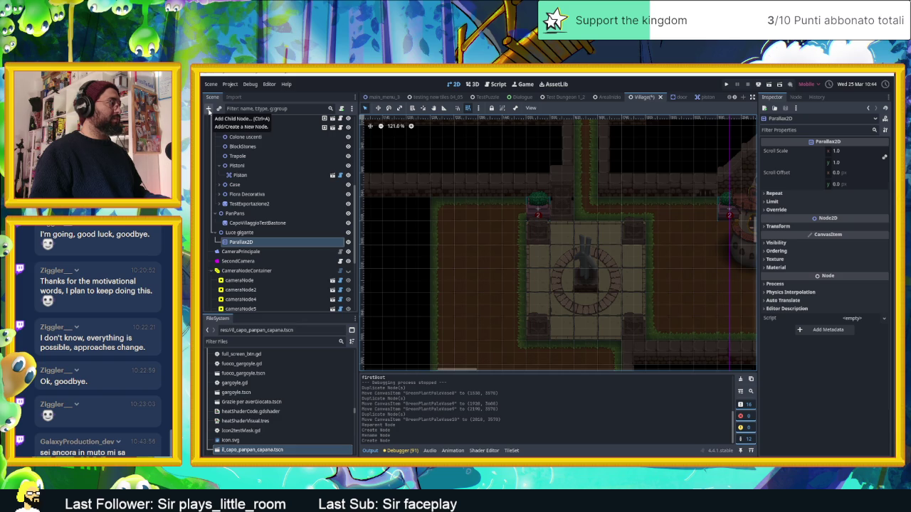
left_click(208, 109)
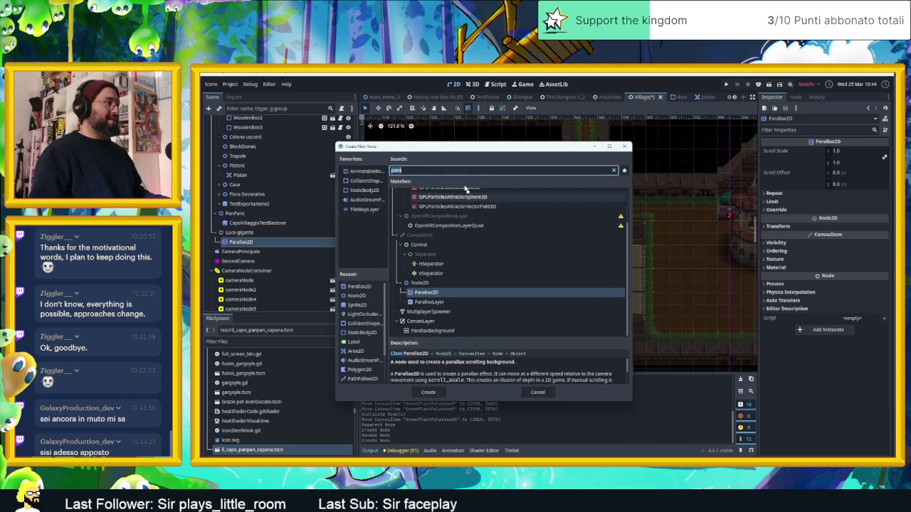
left_click(538, 393)
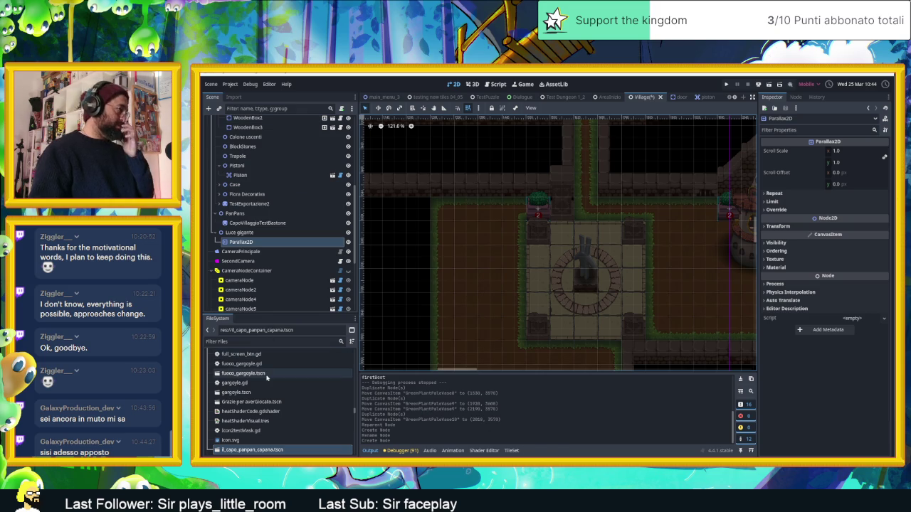
- Expand the vasi folder in the FileSystem dock and move the Spider folder toward it
scroll(267, 378, "up", 2)
scroll(267, 378, "up", 8)
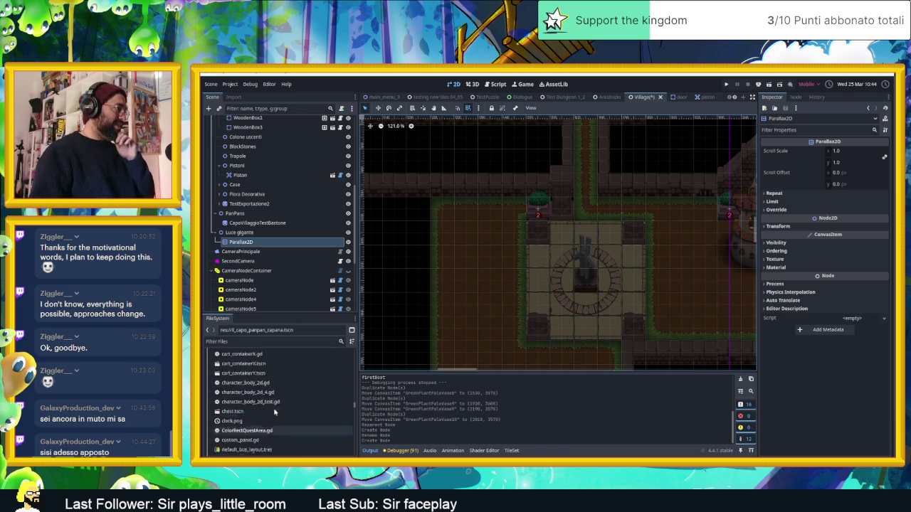
scroll(275, 410, "up", 10)
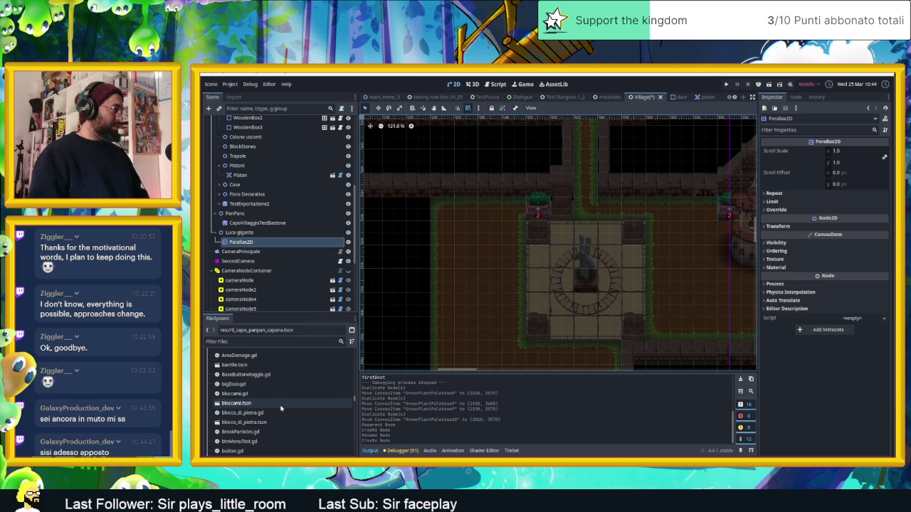
scroll(281, 408, "up", 5)
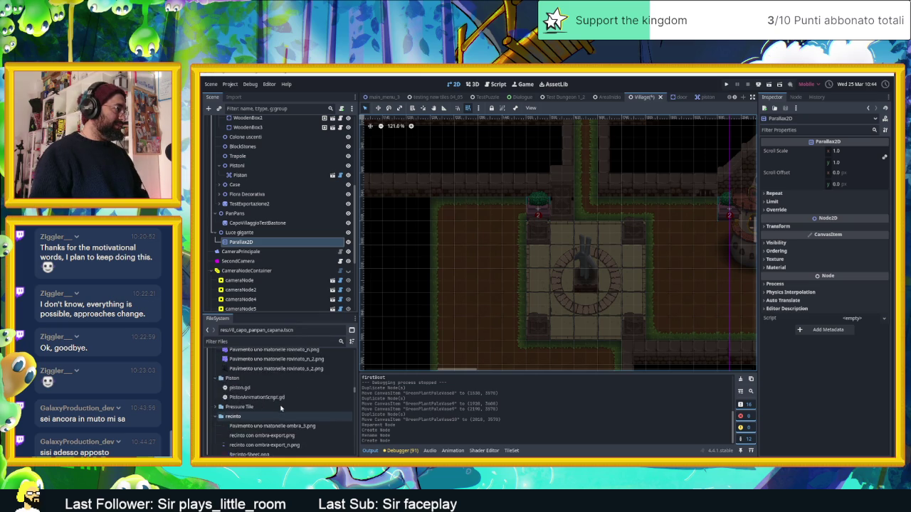
scroll(281, 409, "up", 6)
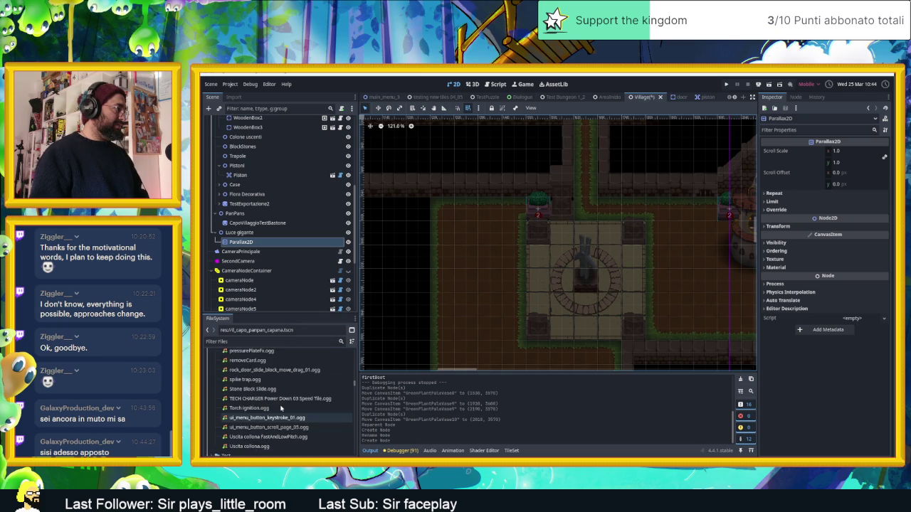
scroll(281, 409, "up", 8)
scroll(280, 408, "up", 8)
scroll(280, 408, "down", 1)
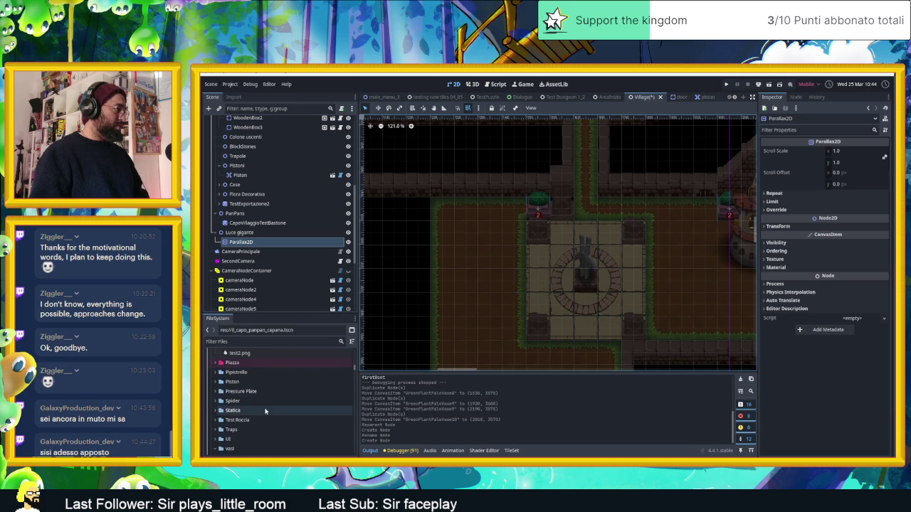
left_click(216, 448)
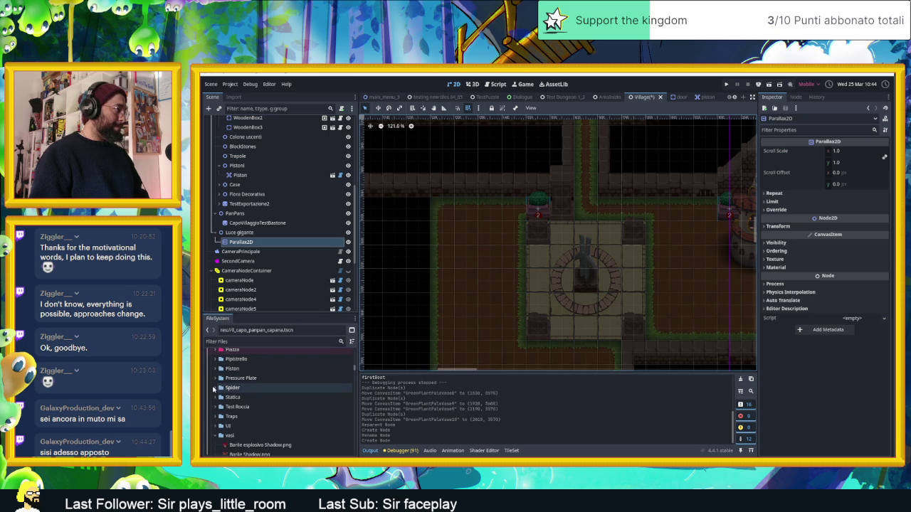
mouse_move(217, 390)
left_mouse_down()
mouse_move(244, 430)
mouse_move(227, 392)
mouse_move(218, 403)
left_mouse_up()
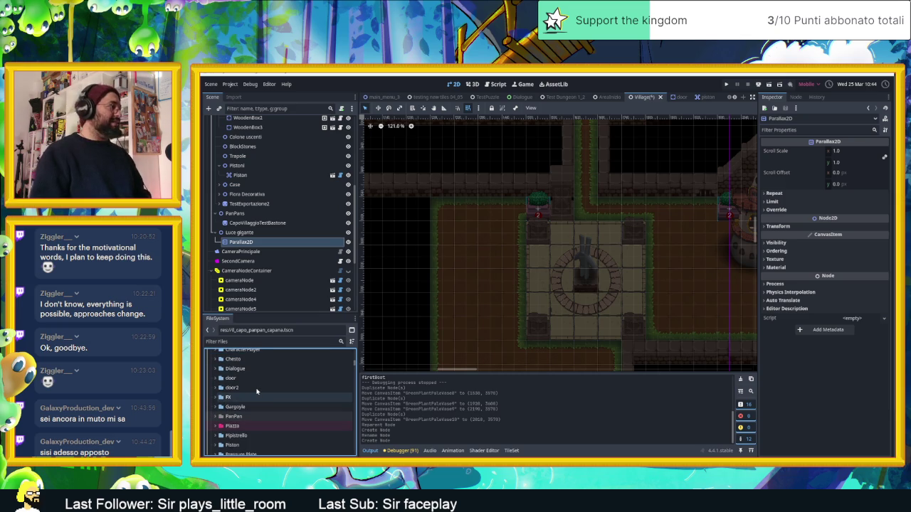
- Expand the Block folder and select Blocco di pietra.png
scroll(257, 391, "up", 1)
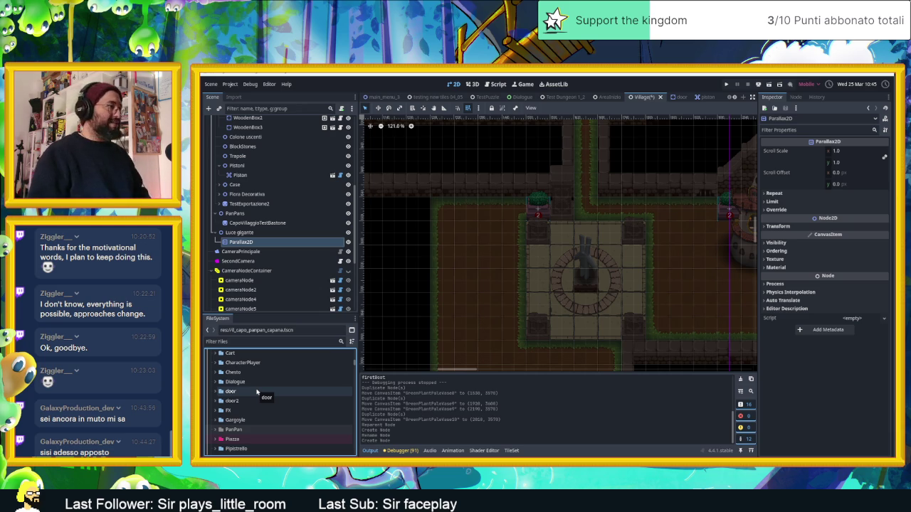
scroll(243, 388, "up", 5)
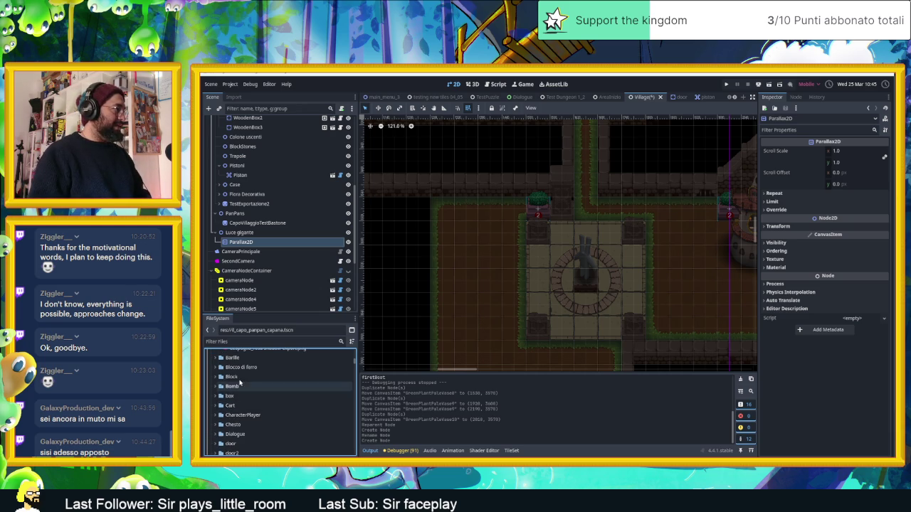
left_click(217, 377)
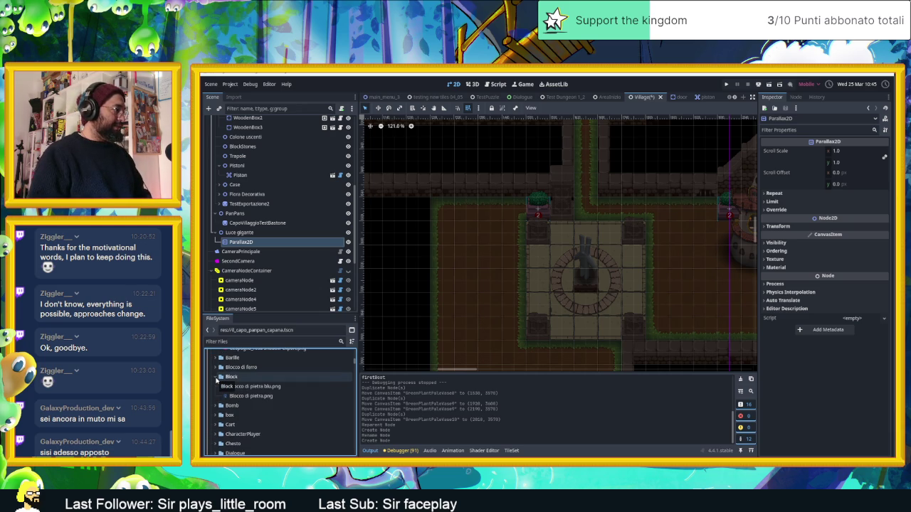
left_click(239, 395)
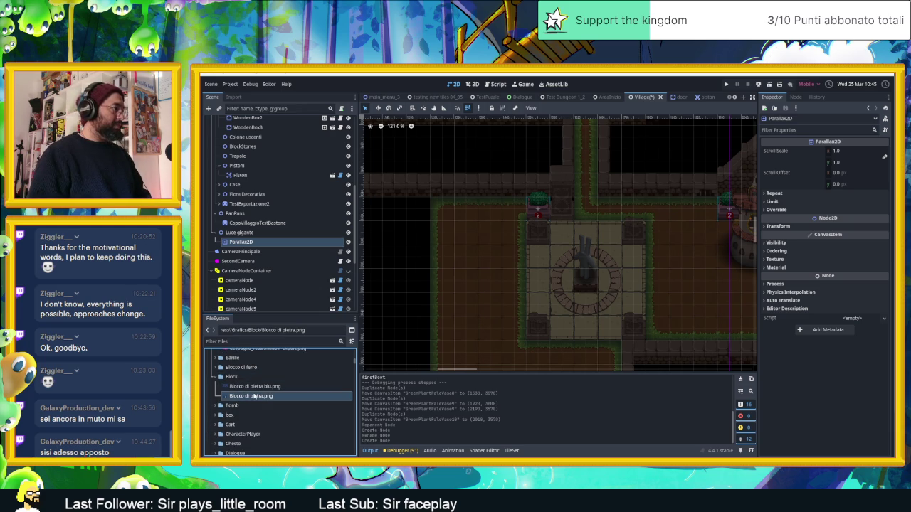
- Drop Blocco di pietra.png into the viewport and reparent BloccoDiPietra under Parallax2D
mouse_move(254, 398)
left_mouse_down()
mouse_move(284, 395)
mouse_move(586, 233)
left_mouse_up()
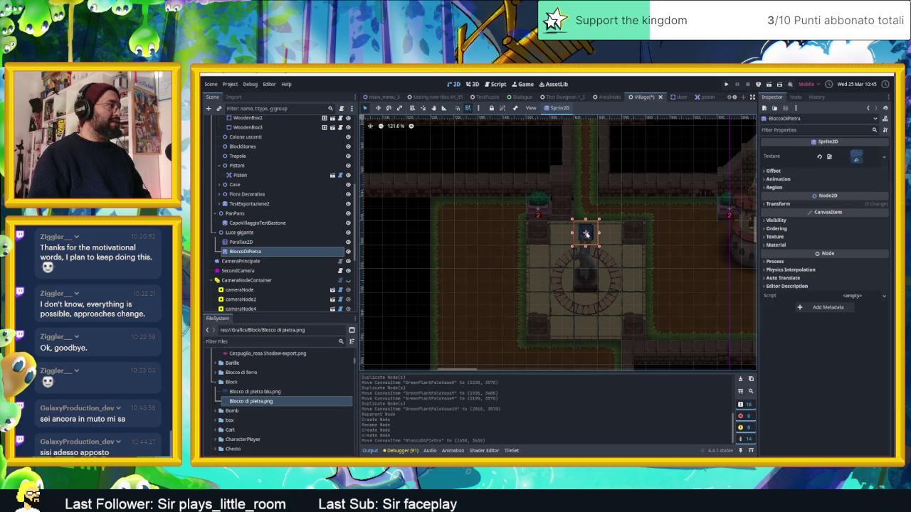
left_click_drag(286, 251, 257, 244)
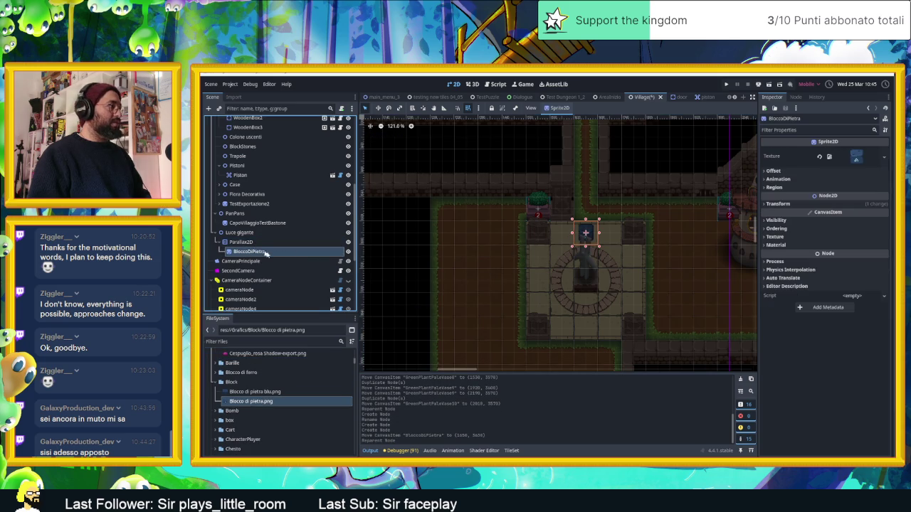
left_click(283, 243)
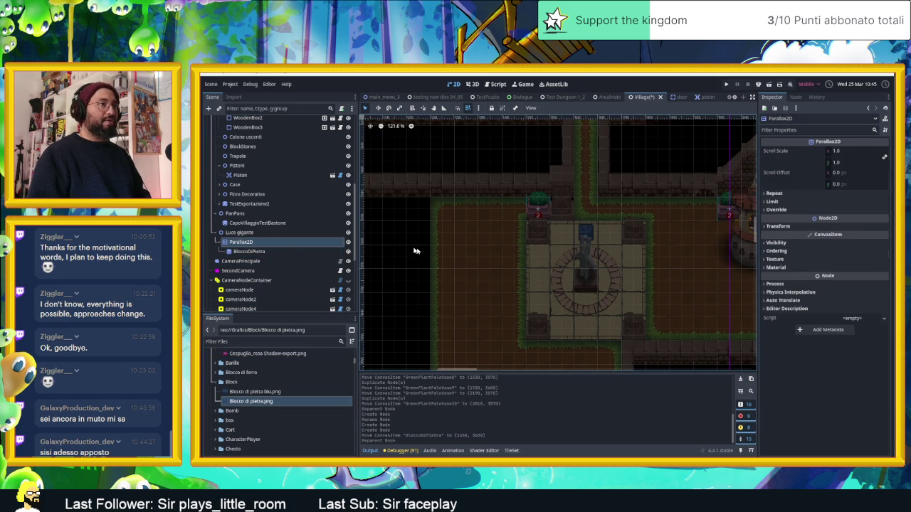
- Raise Parallax2D's Z Index to 2 under Ordering
left_click(797, 199)
left_click(790, 202)
left_click(790, 202)
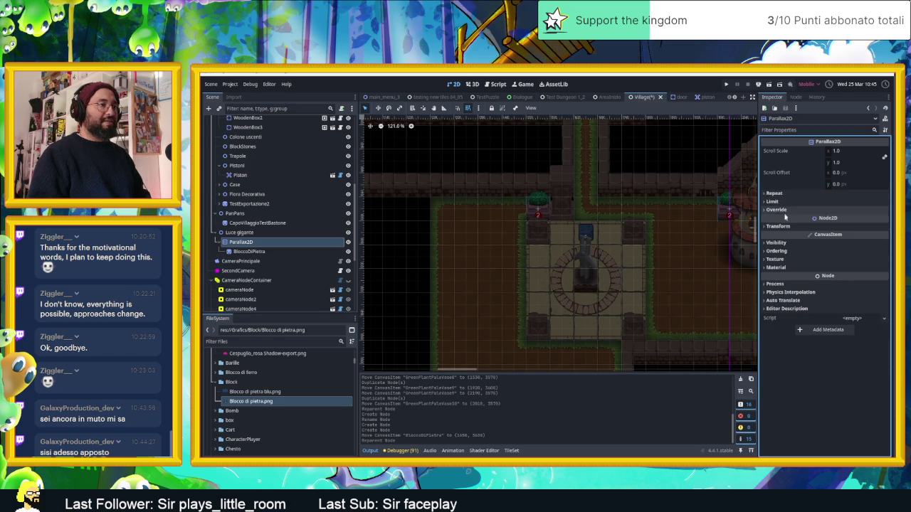
left_click(783, 227)
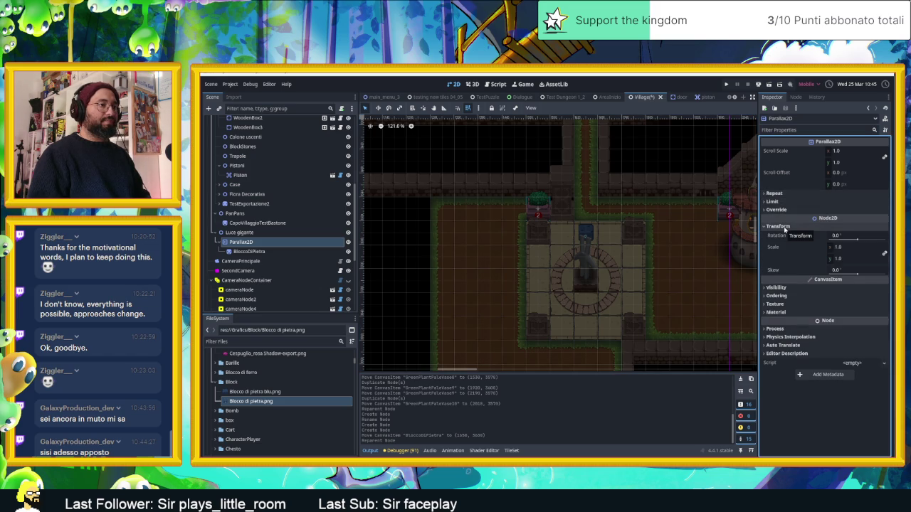
left_click(783, 226)
left_click(779, 242)
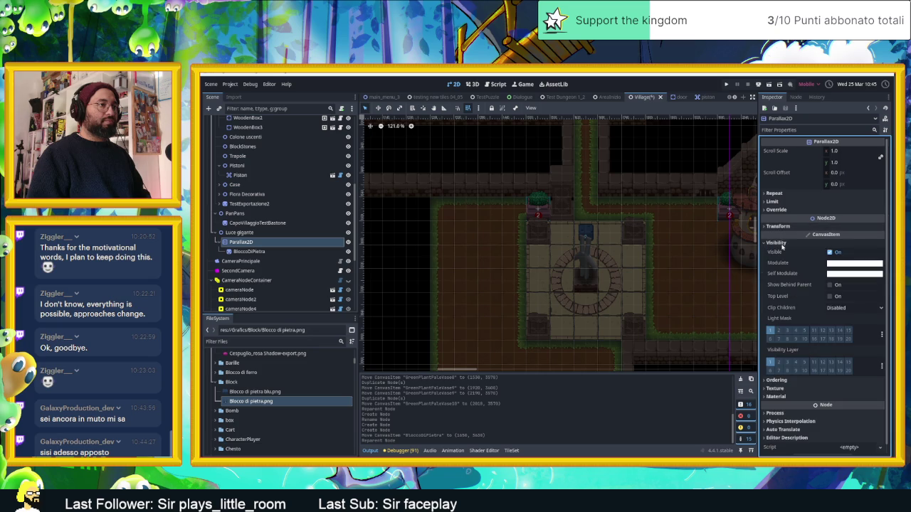
left_click(779, 242)
left_click(777, 251)
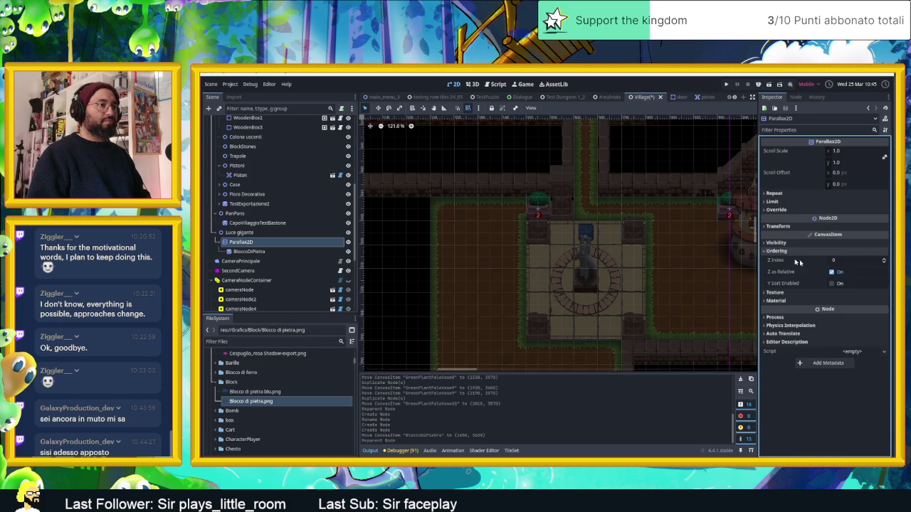
left_click(885, 261)
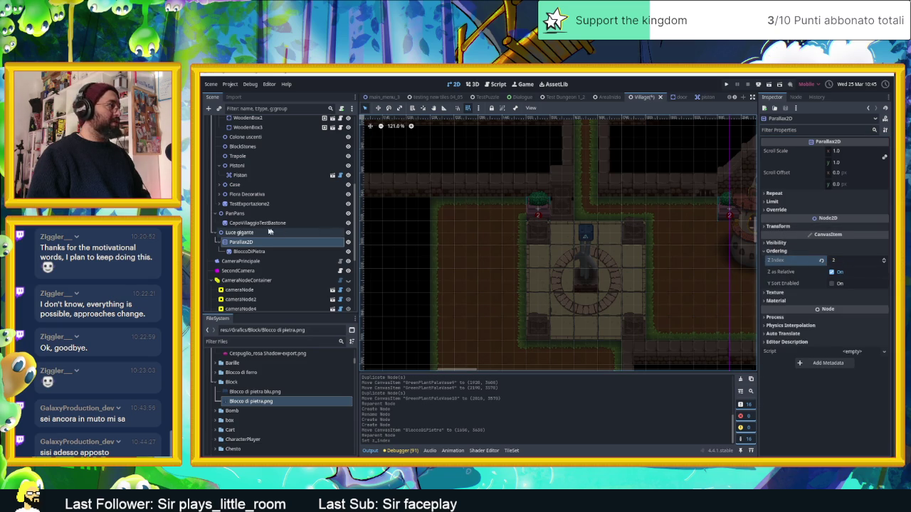
- Move the BloccoDiPietra sprite up toward the path and search 'ligh' for a new child node
left_click(249, 251)
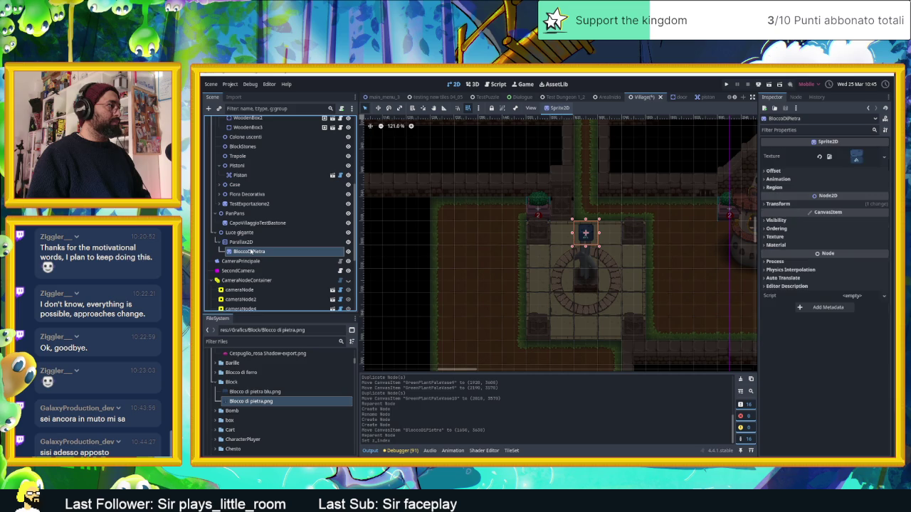
left_click_drag(586, 227, 589, 213)
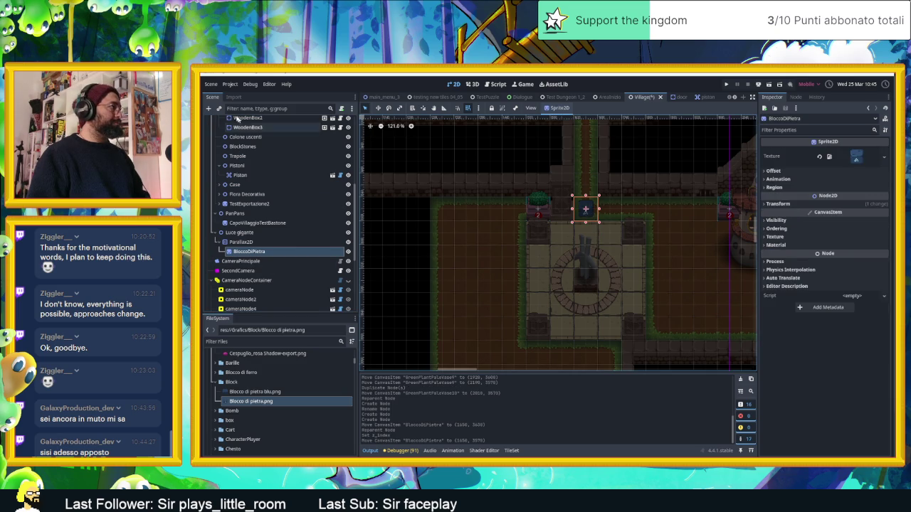
left_click(207, 109)
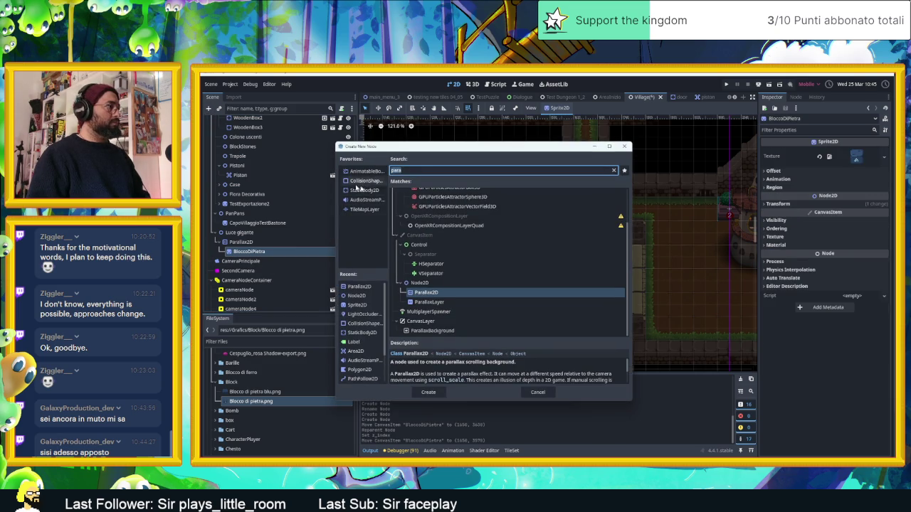
type("ligh")
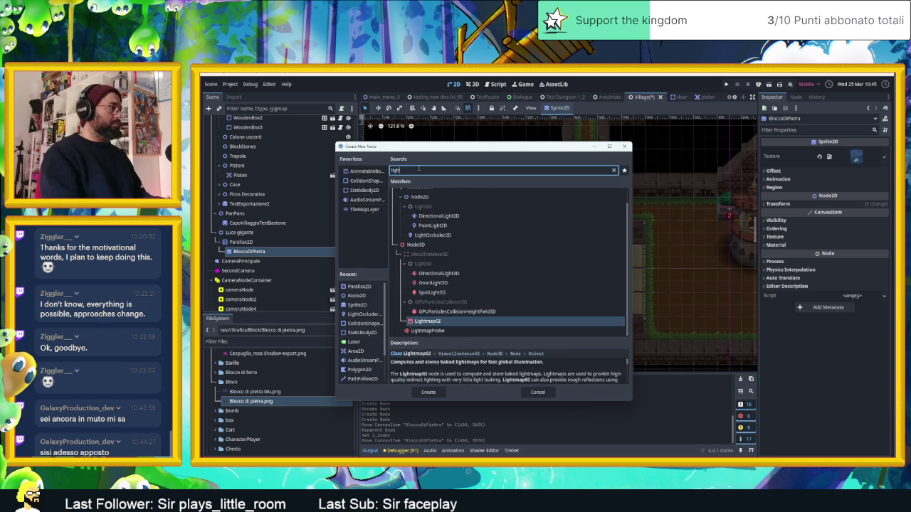
- Add a PointLight2D as a child of BloccoDiPietra
left_click(451, 226)
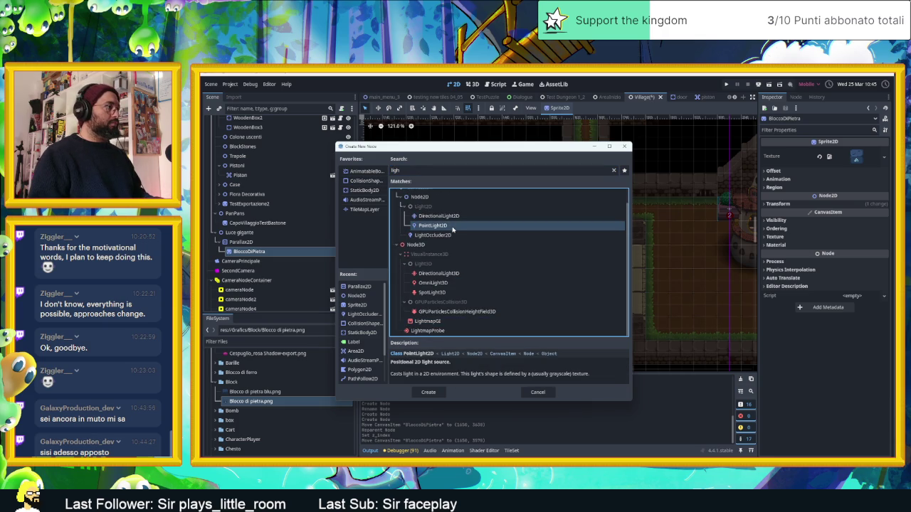
double_click(452, 226)
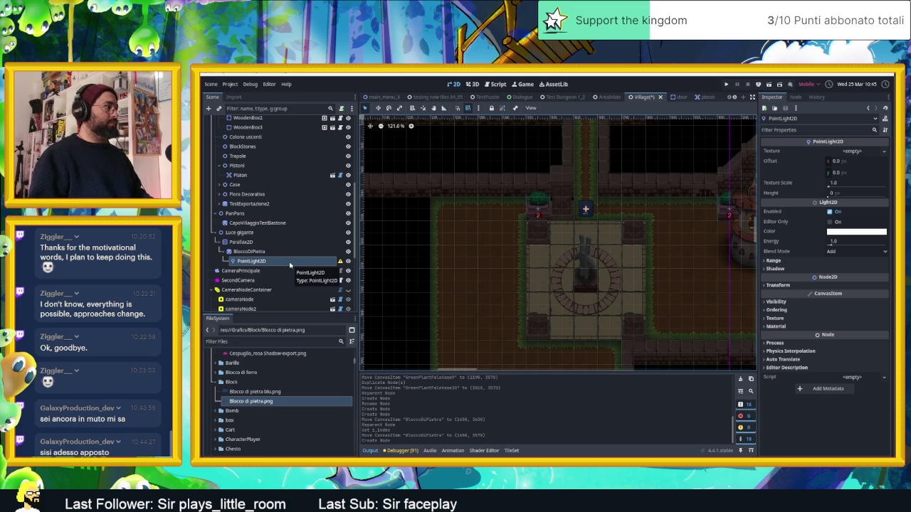
left_click(885, 152)
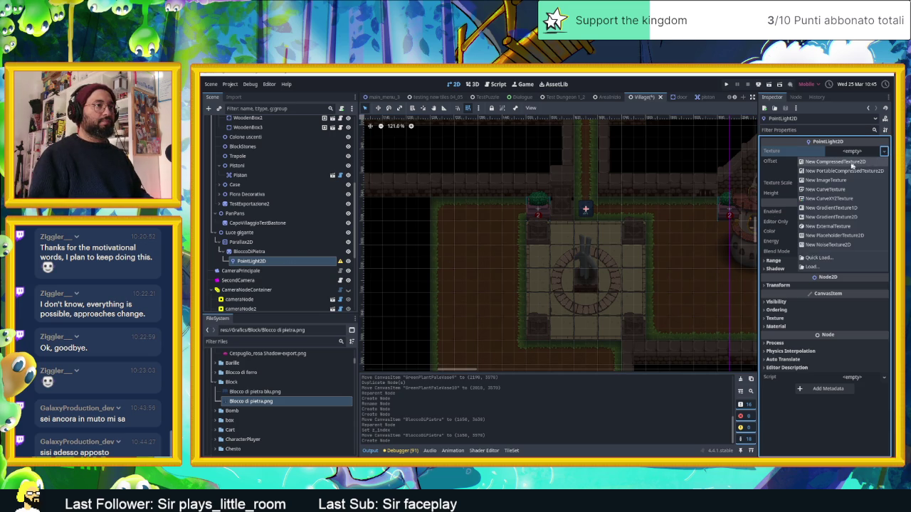
left_click(729, 180)
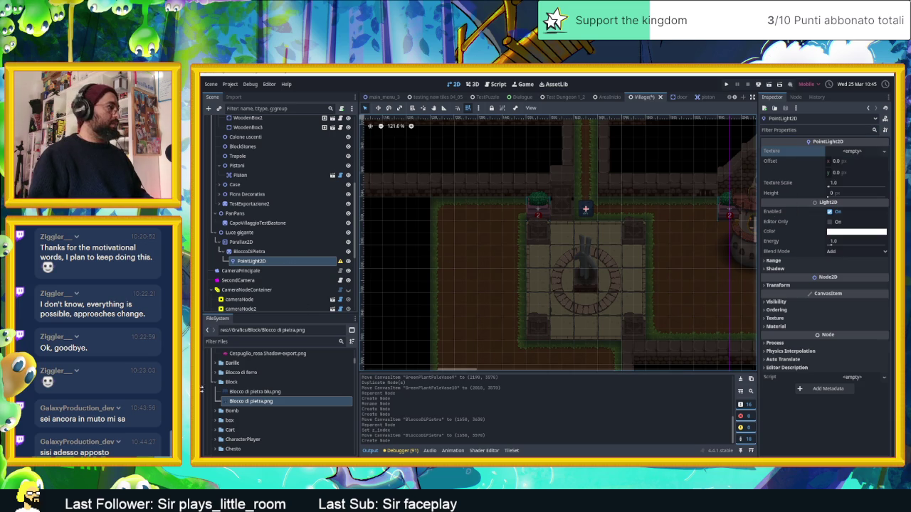
- Assign Light Texture.tres as the light's texture and enlarge its Texture Scale to about 17.38
left_click(253, 342)
type("light")
left_click(248, 384)
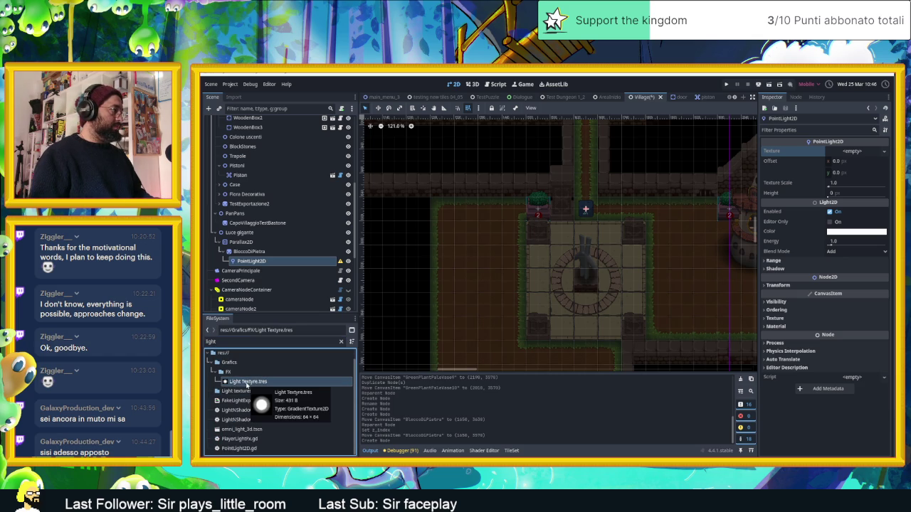
mouse_move(245, 385)
left_mouse_down()
mouse_move(570, 213)
mouse_move(869, 155)
mouse_move(858, 156)
left_mouse_up()
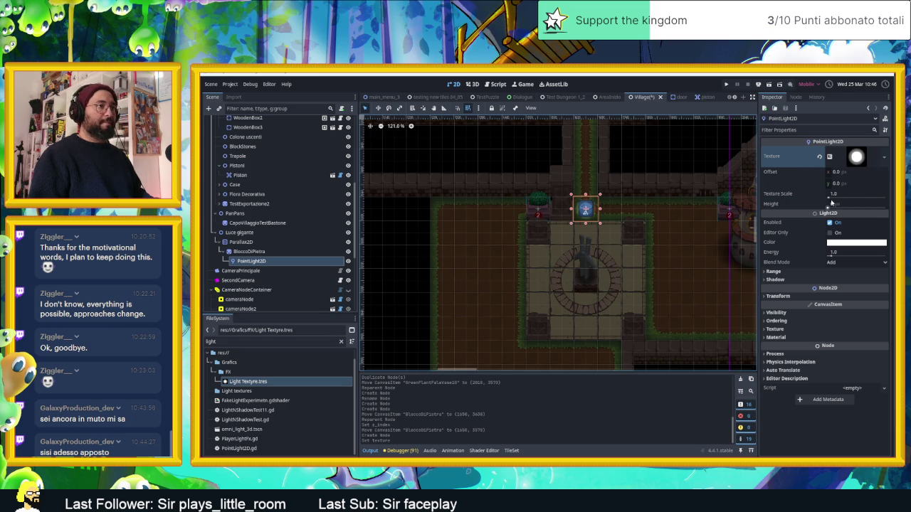
left_click_drag(832, 195, 847, 199)
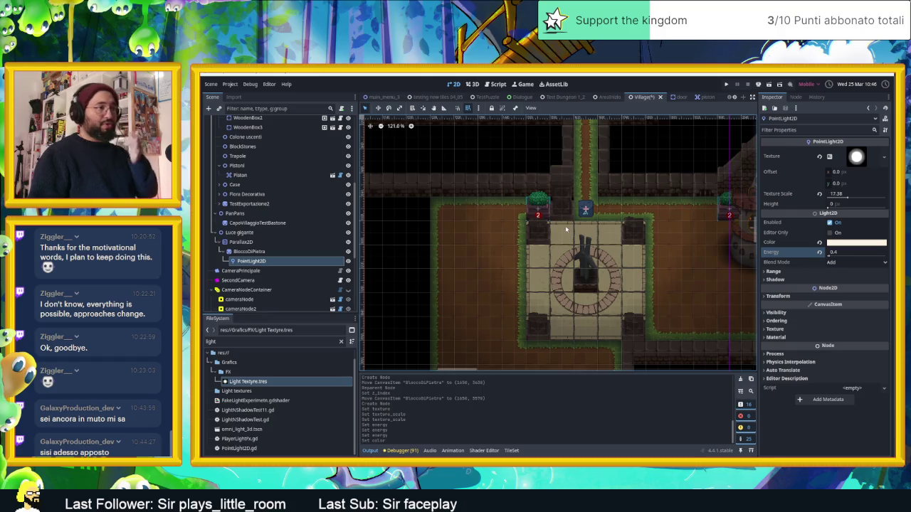
- Enable shadows on the PointLight2D and adjust the shadow colour's transparency
left_click(773, 272)
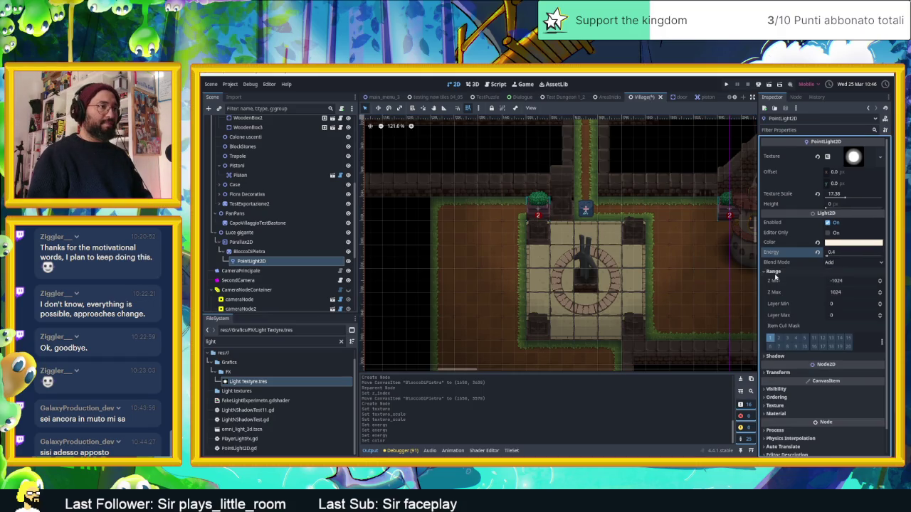
left_click(773, 272)
left_click(775, 280)
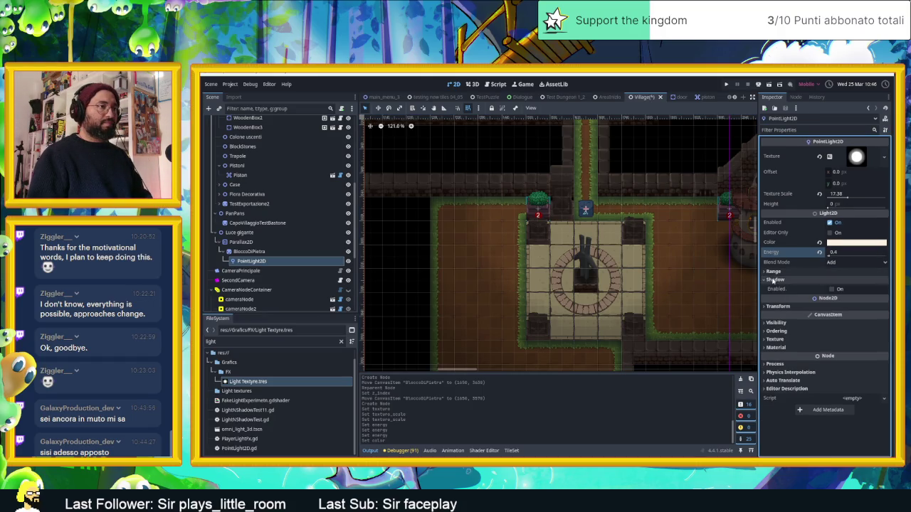
left_click(833, 290)
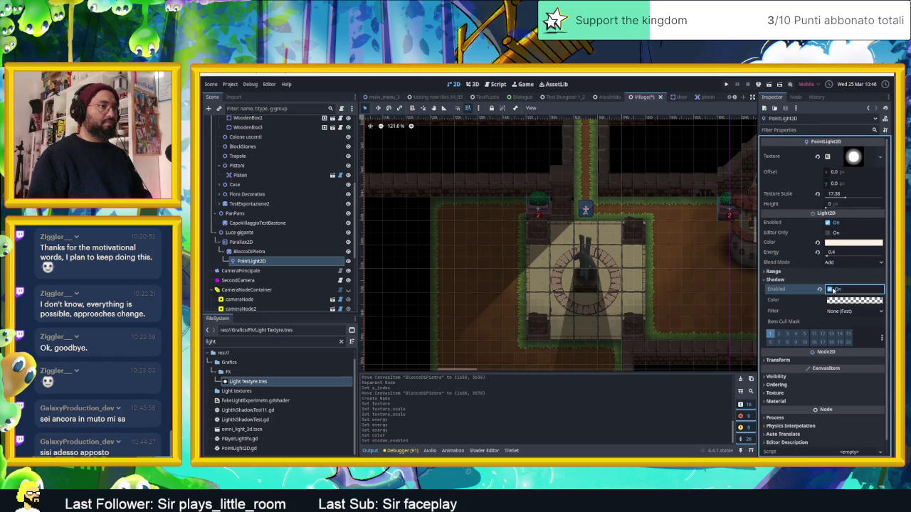
left_click(840, 300)
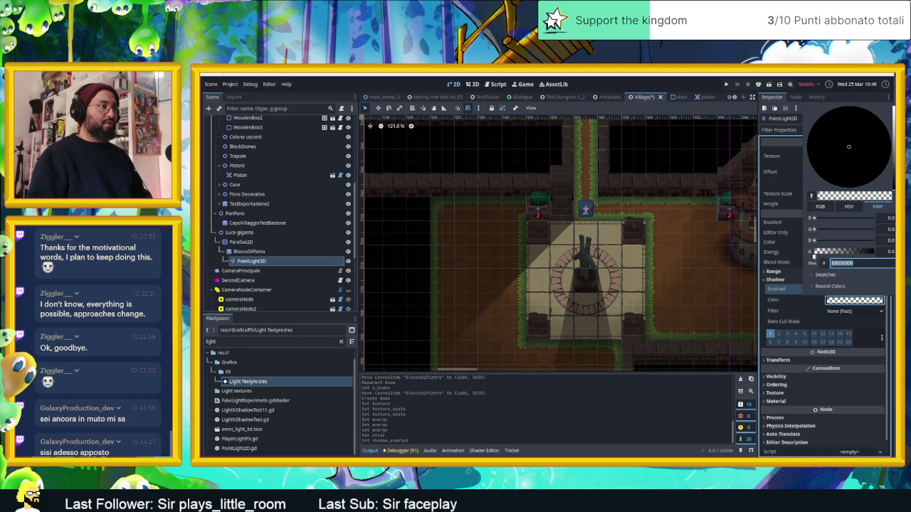
mouse_move(816, 254)
left_mouse_down()
mouse_move(826, 253)
mouse_move(808, 256)
left_mouse_up()
left_click(781, 261)
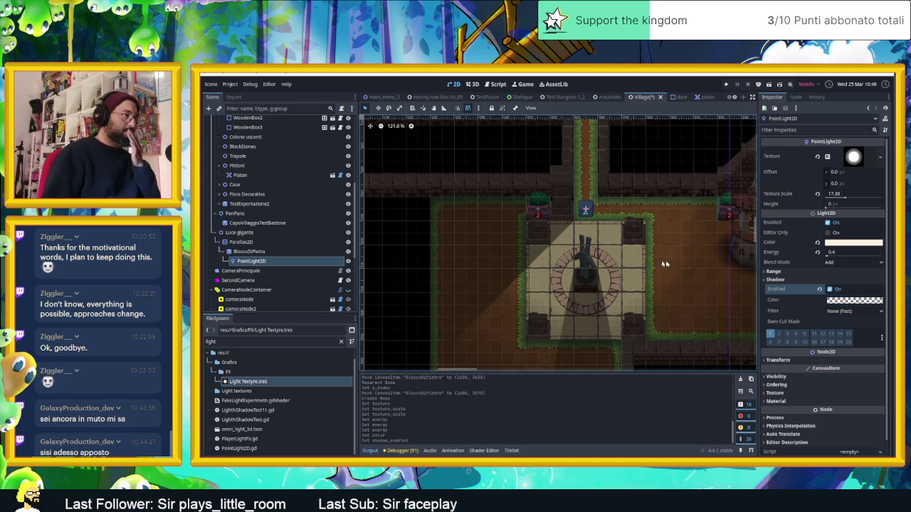
- Nudge the point light slightly lower on the canvas with the move tool
scroll(673, 262, "down", 2)
scroll(603, 247, "down", 1)
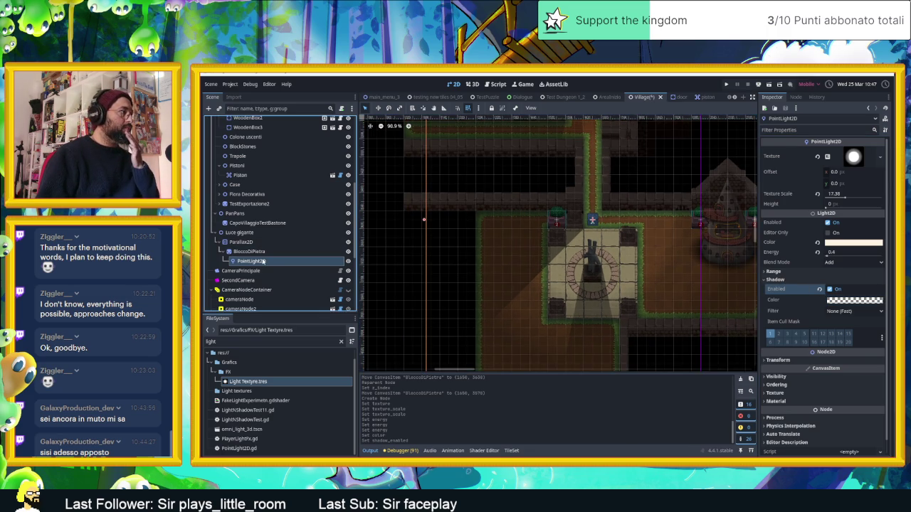
key("w")
mouse_move(600, 233)
left_mouse_down()
mouse_move(598, 264)
mouse_move(593, 220)
left_mouse_up()
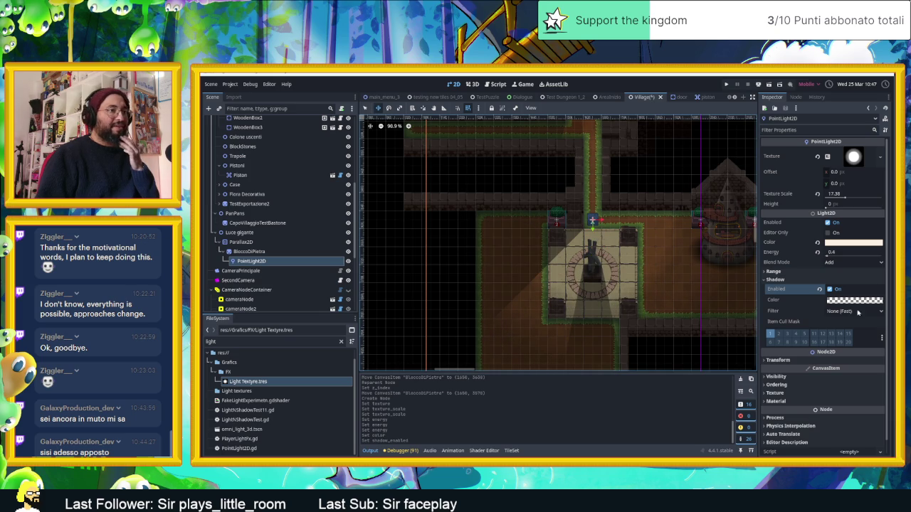
- Set the PointLight2D's shadow colour to fully transparent black (00000000)
left_click(834, 302)
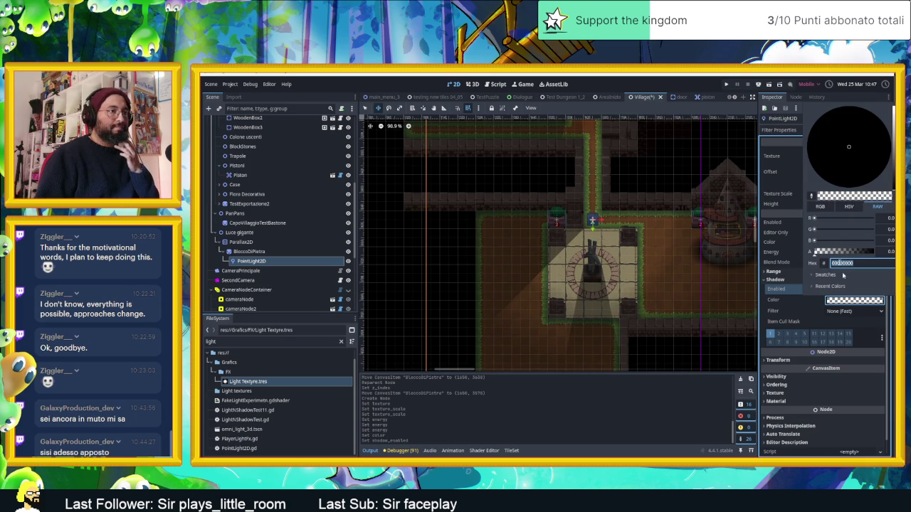
left_click_drag(832, 251, 860, 253)
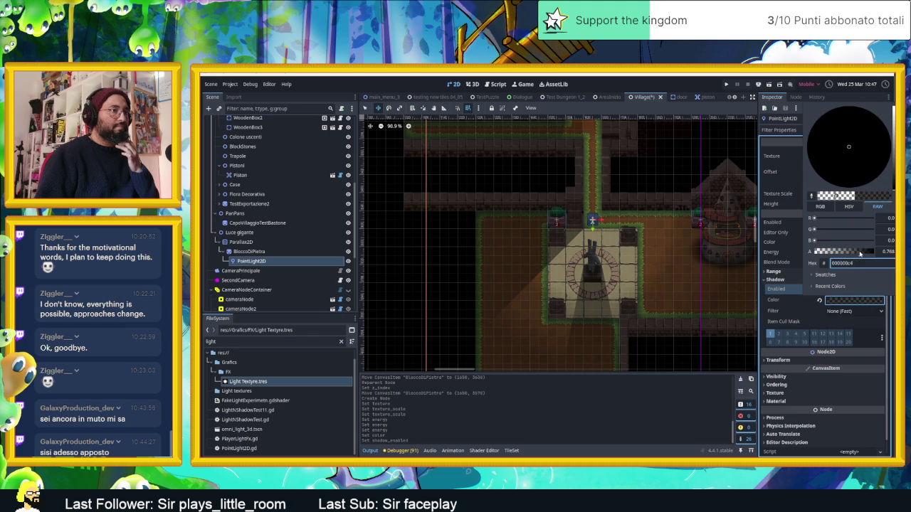
left_click_drag(849, 146, 848, 146)
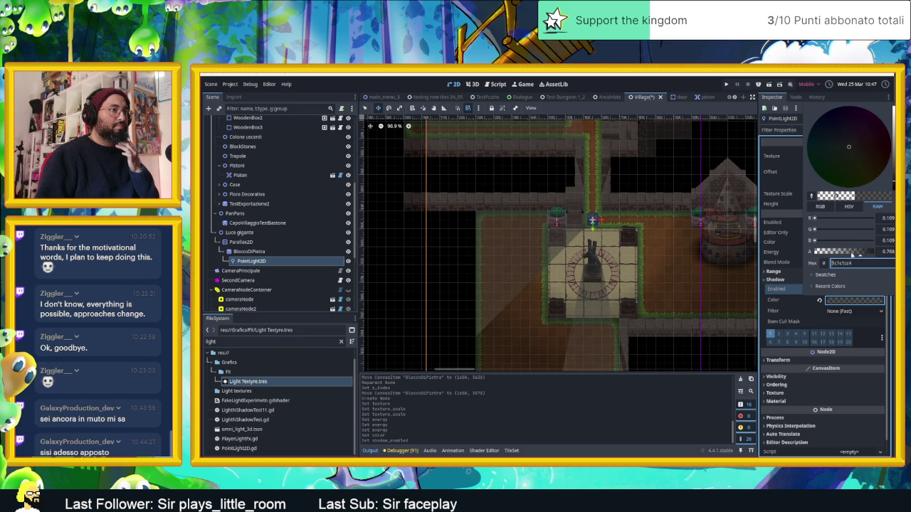
left_click_drag(856, 252, 810, 254)
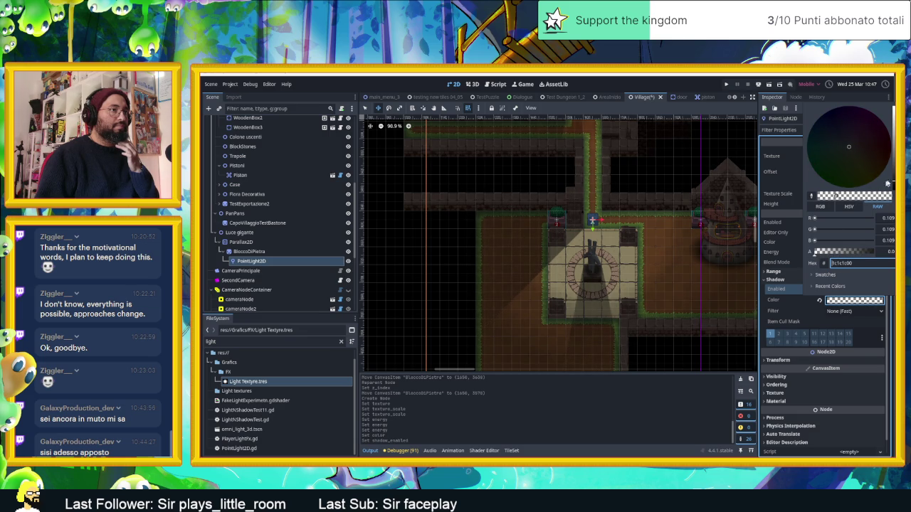
left_click_drag(848, 147, 848, 147)
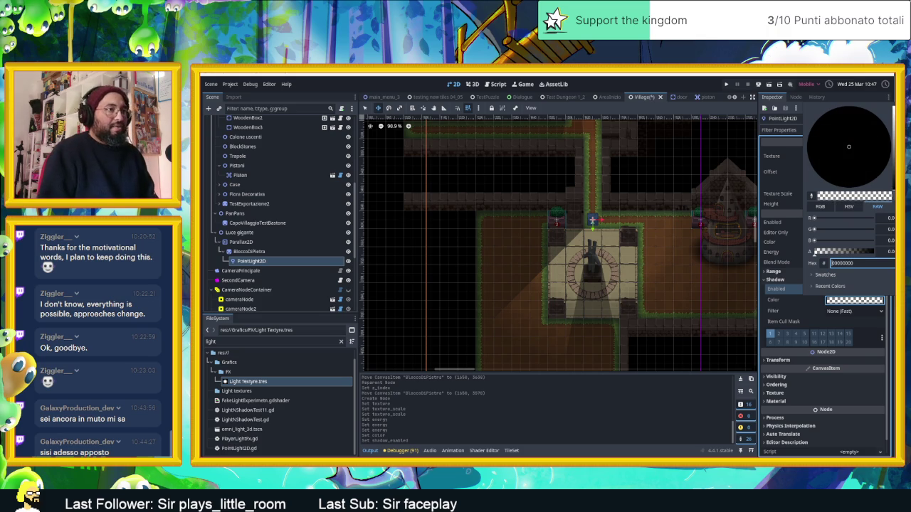
left_click(771, 257)
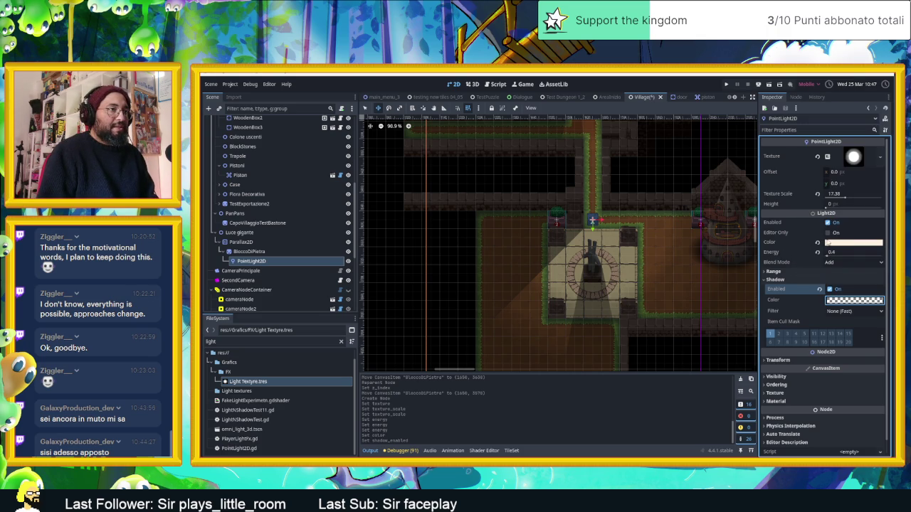
- Lower the light's Energy to 0.3
left_click(837, 254)
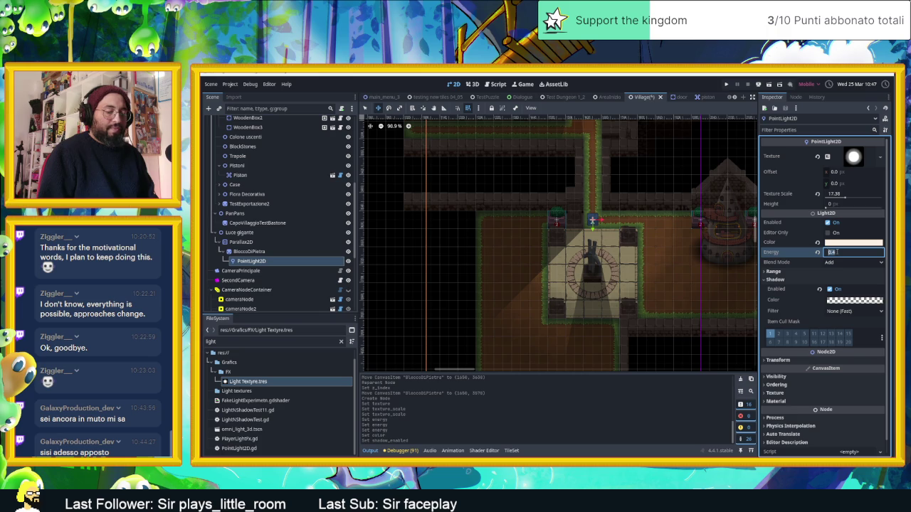
type("1")
key("BackSpace")
type("0")
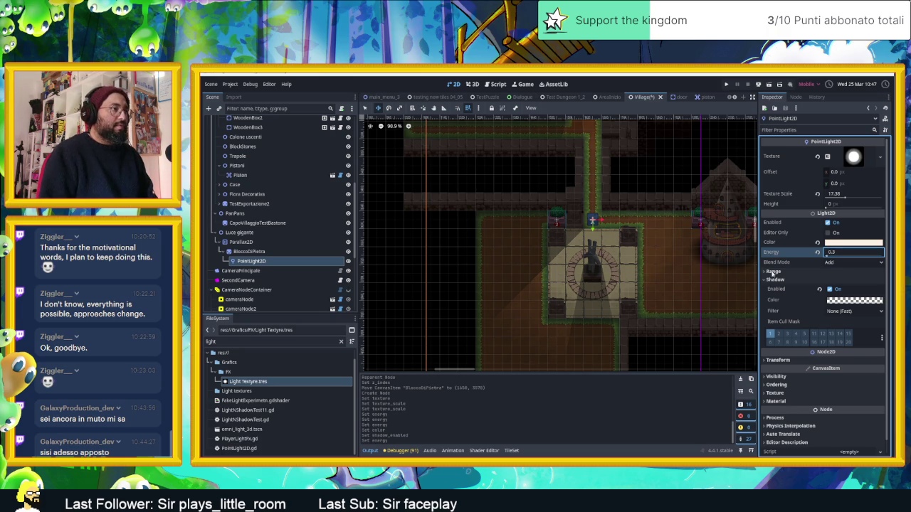
scroll(637, 279, "up", 5)
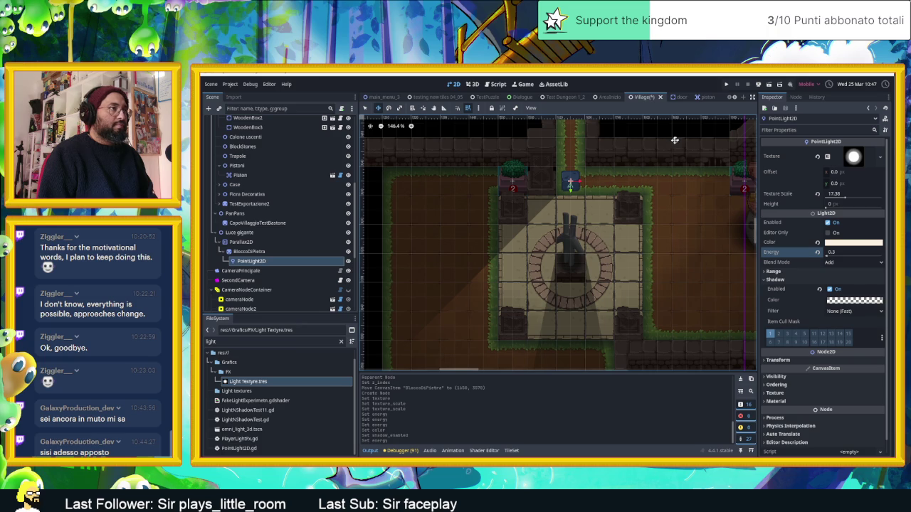
- Run the current scene to check the plaza lighting, stop it, and select Parallax2D
left_click(769, 85)
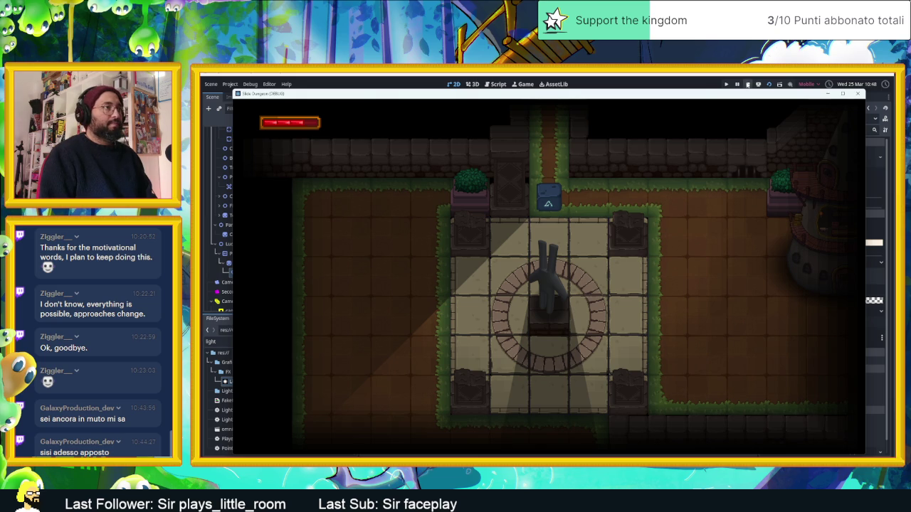
left_click(747, 84)
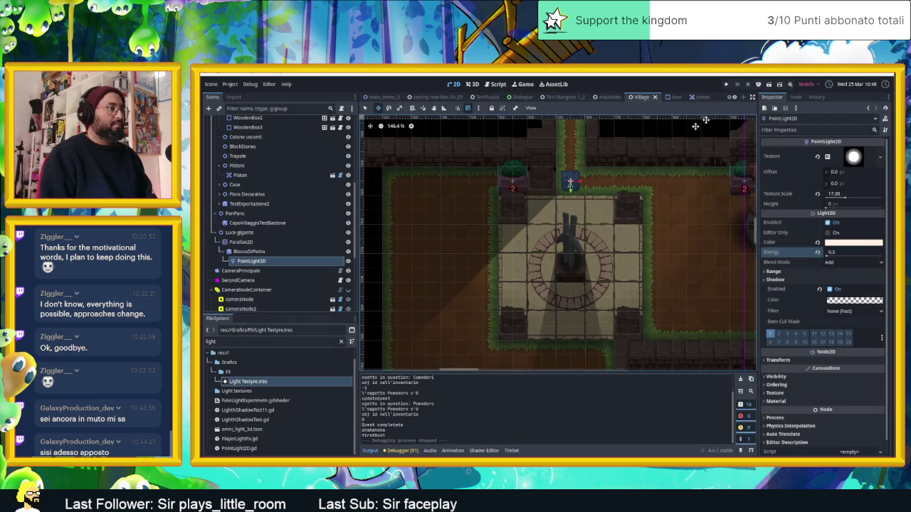
left_click(263, 252)
left_click(252, 244)
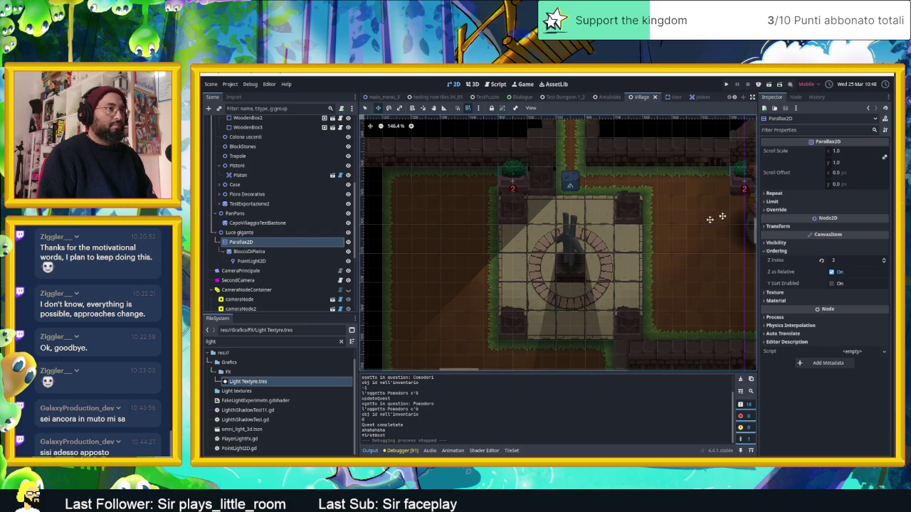
- Set the Parallax2D Scroll Scale to 0.9 on both x and y
left_click(845, 152)
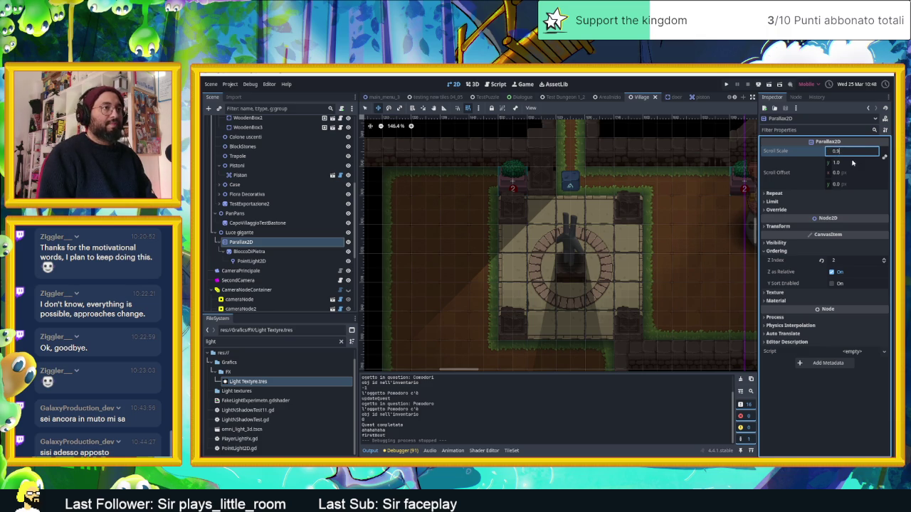
left_click(853, 162)
key("Return")
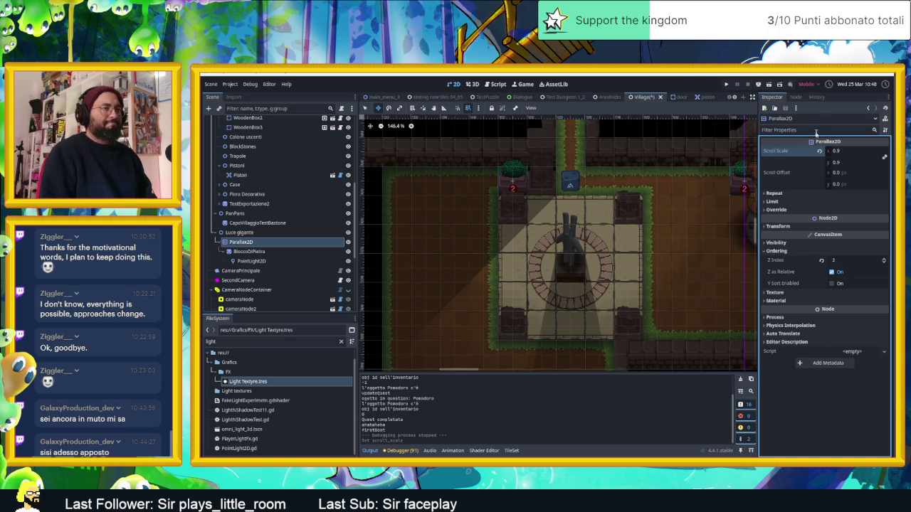
- Run the game, move the slime right into the tower room, then stop it
key("ctrl+s")
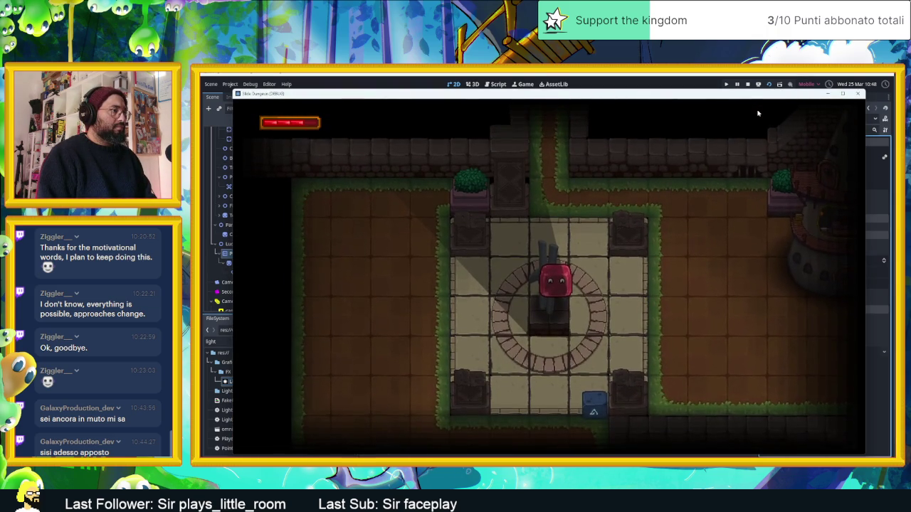
key("Right")
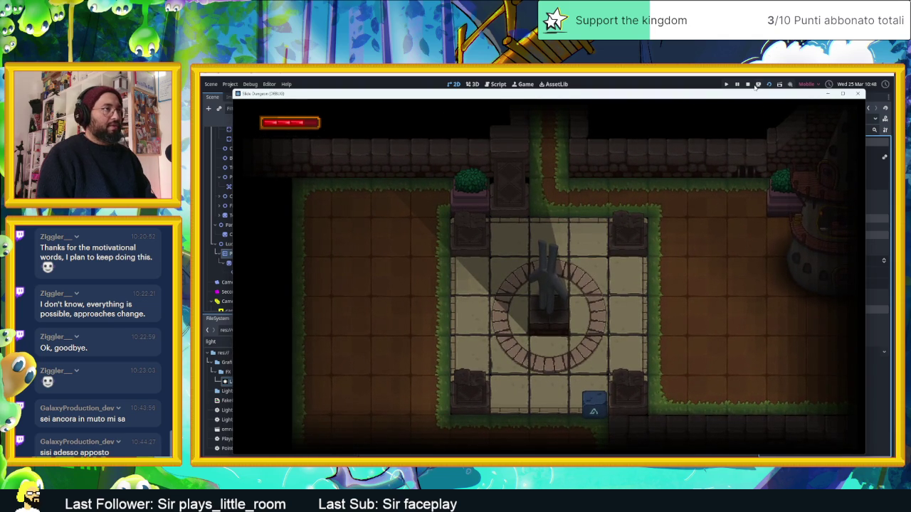
left_click(747, 84)
left_click(847, 151)
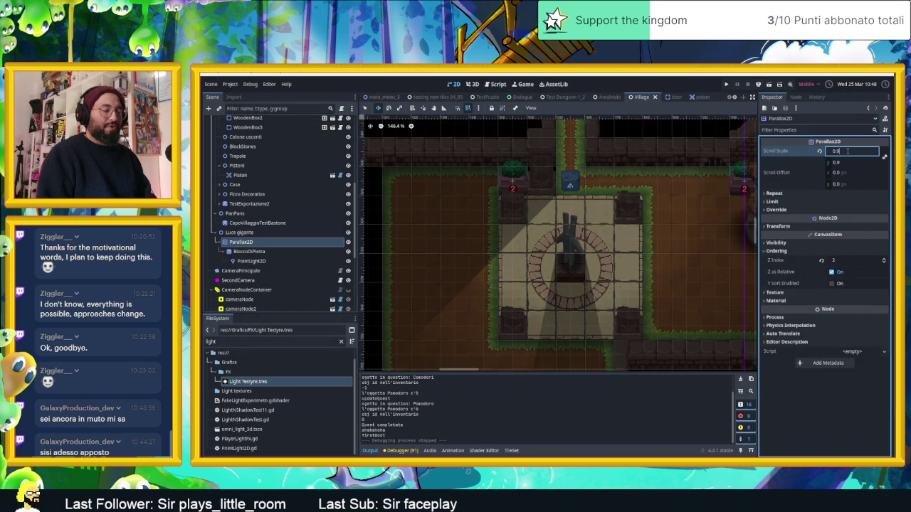
- Change the Parallax2D Scroll Scale to 0.98 on both axes and test it in a game run
left_click(852, 162)
key("Return")
left_click(768, 86)
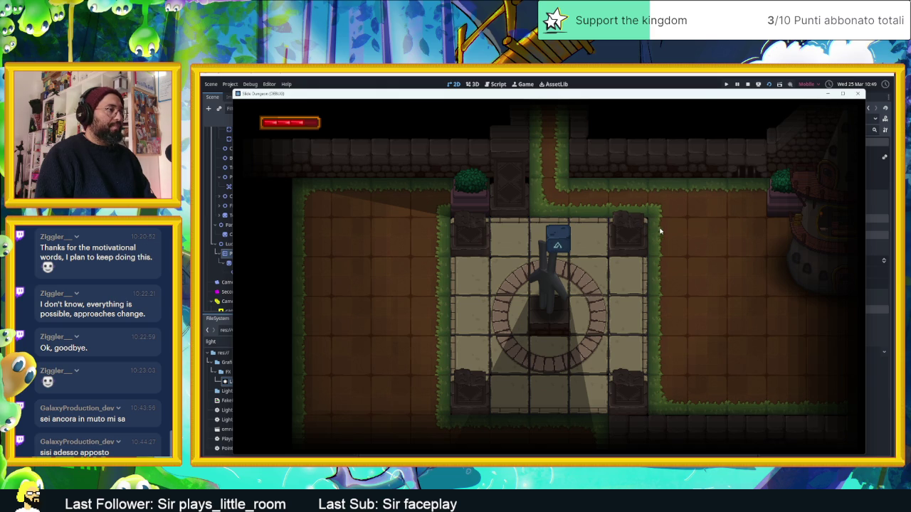
left_click(748, 84)
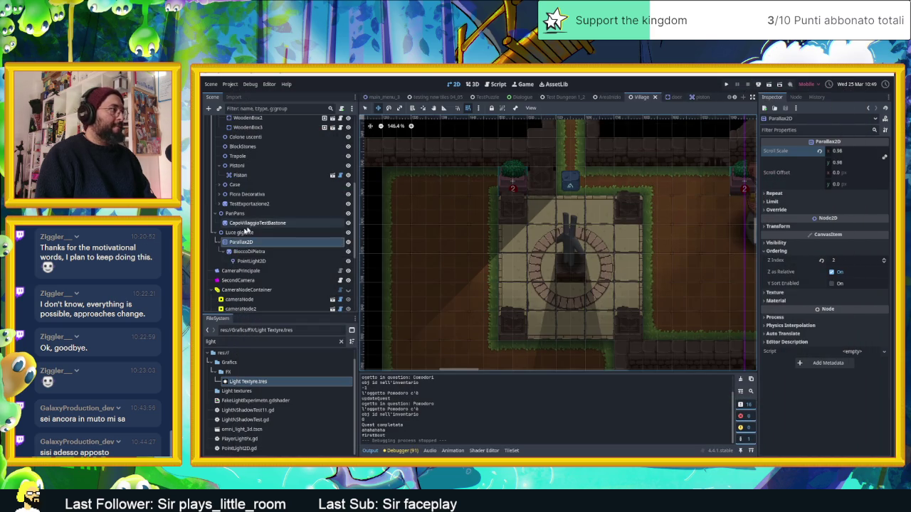
left_click(256, 251)
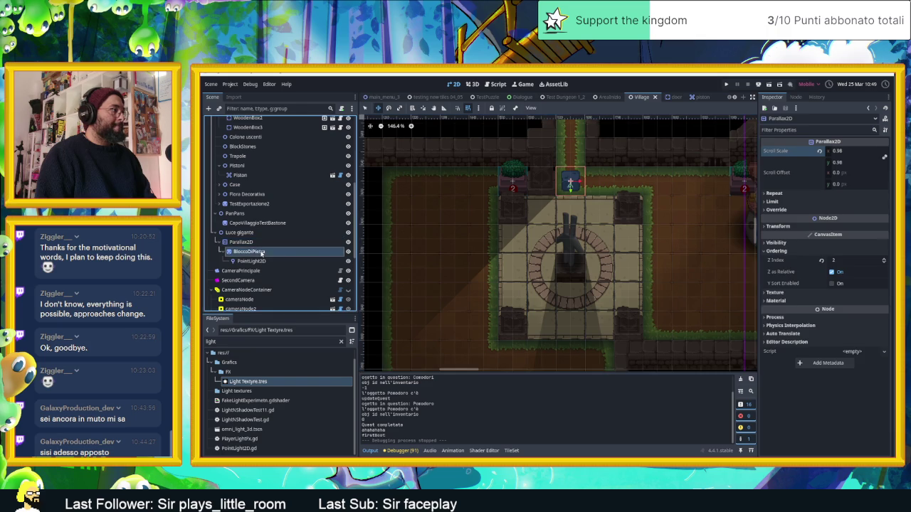
- Lower the BloccoDiPietra sprite's Modulate alpha to about 0.39 under Visibility
left_click(777, 221)
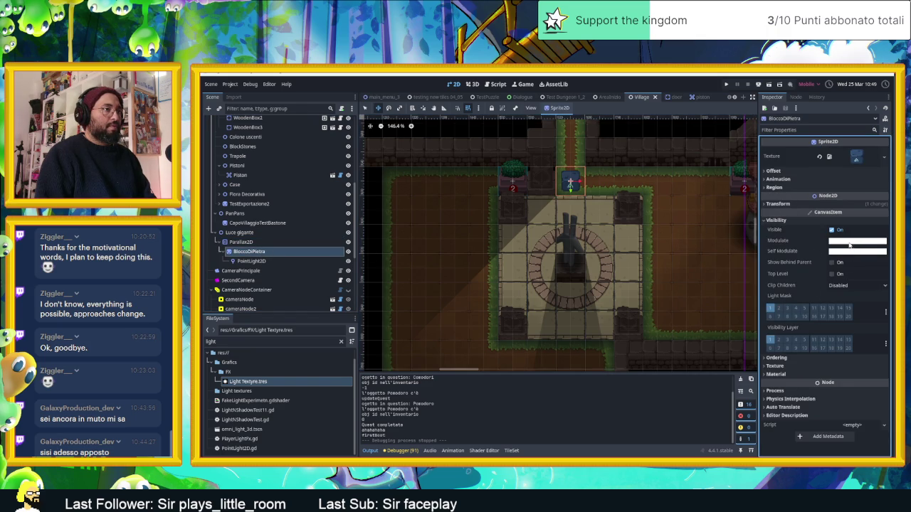
left_click(849, 242)
mouse_move(860, 400)
left_mouse_down()
mouse_move(841, 399)
mouse_move(855, 399)
left_mouse_up()
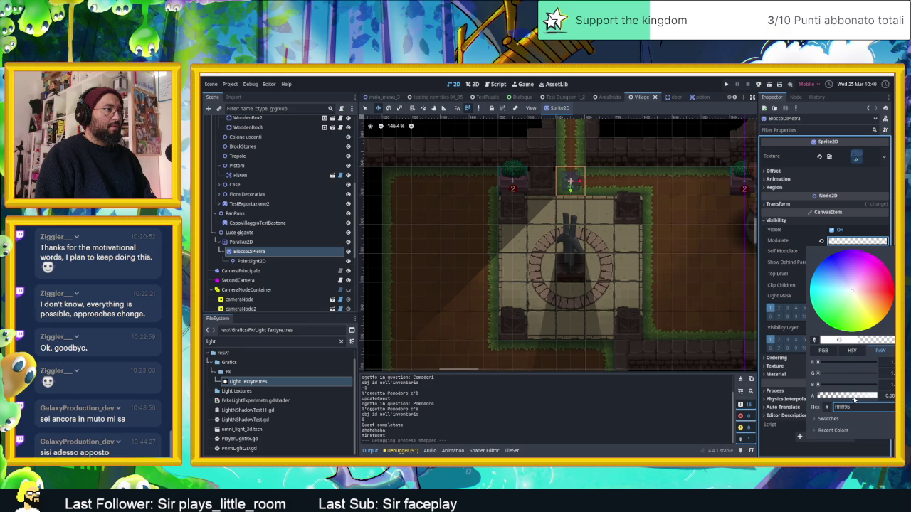
left_click(617, 86)
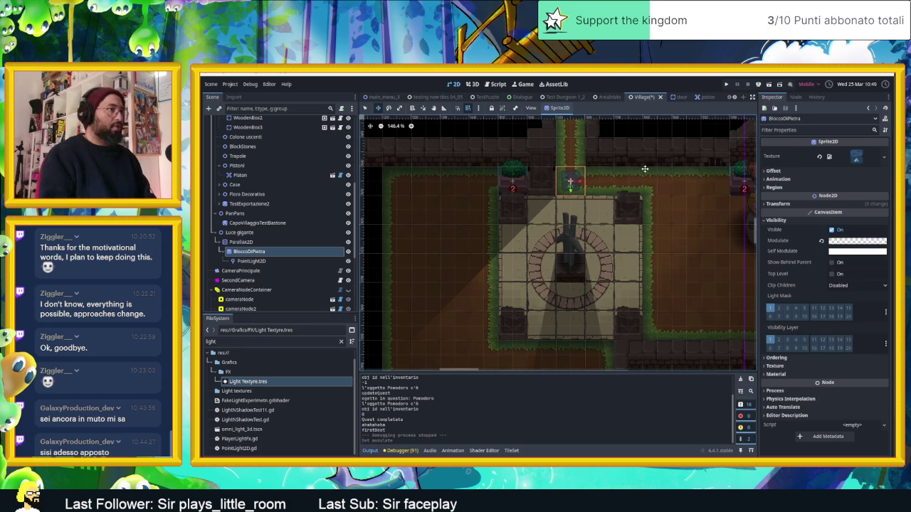
left_click(249, 260)
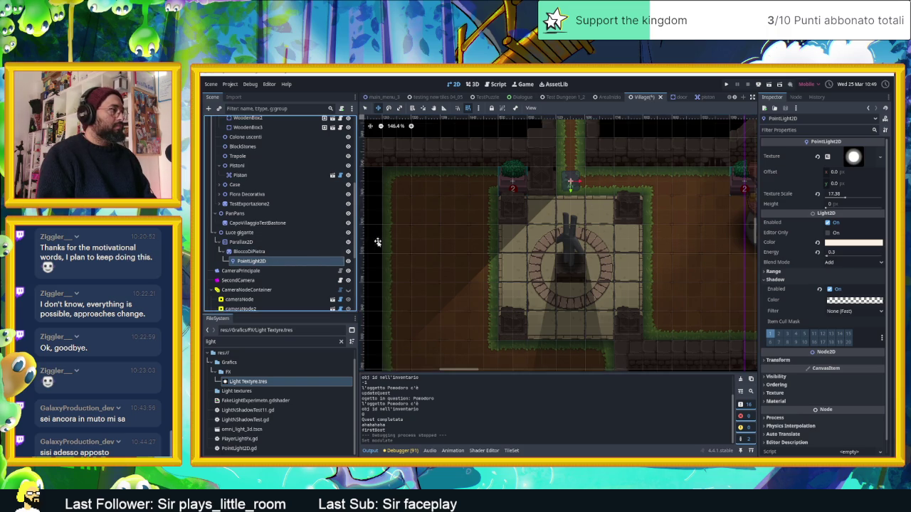
- Drag the PointLight2D 90 px down over the statue in steps of 30 px
left_click(379, 108)
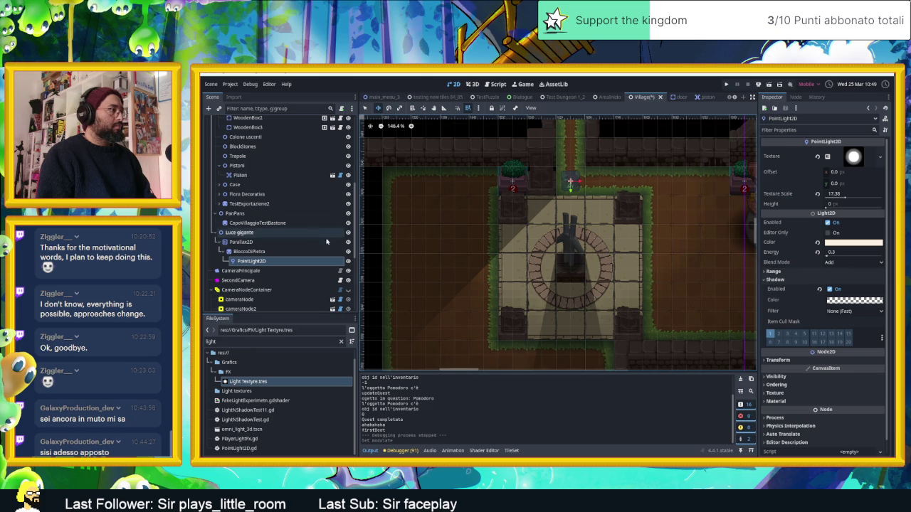
left_click_drag(573, 211, 572, 217)
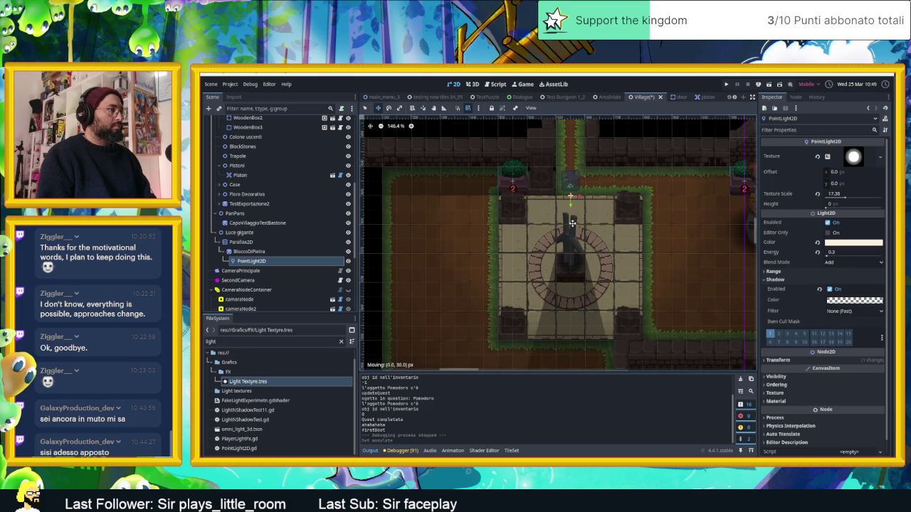
left_click_drag(572, 223, 572, 224)
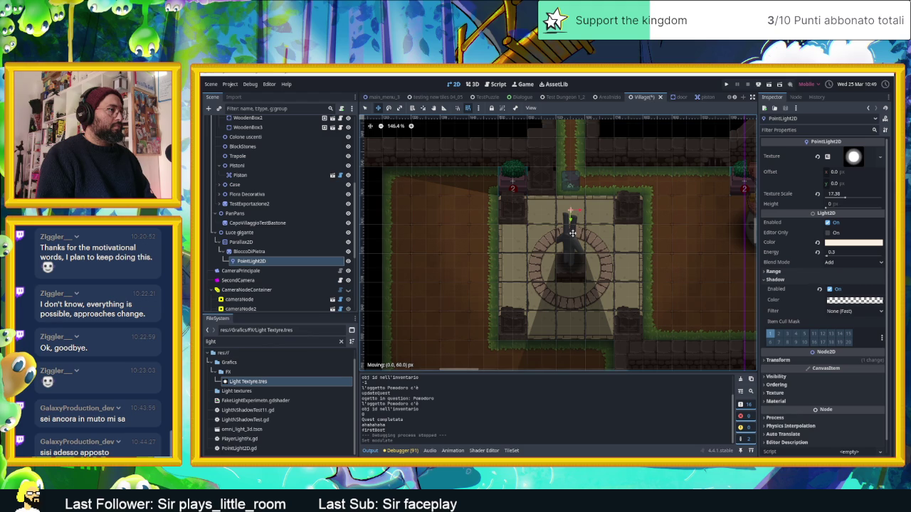
left_click_drag(572, 235, 572, 239)
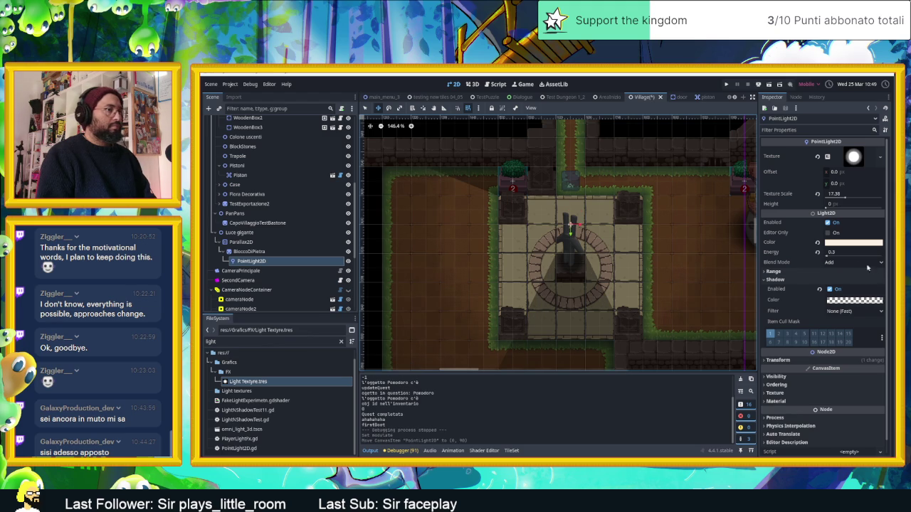
- Toggle the PointLight2D's Shadow Enabled off and on to compare, leaving it on
left_click(831, 288)
left_click(830, 289)
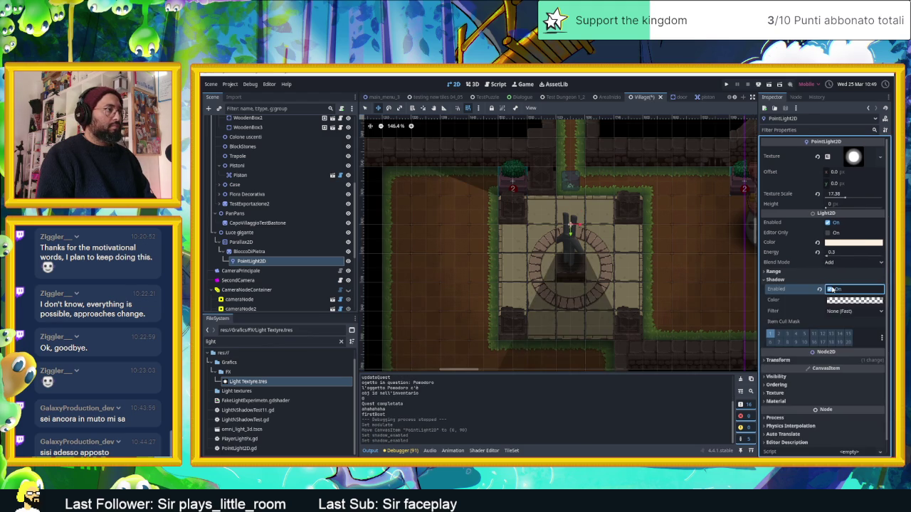
left_click(832, 289)
left_click(832, 289)
left_click(833, 289)
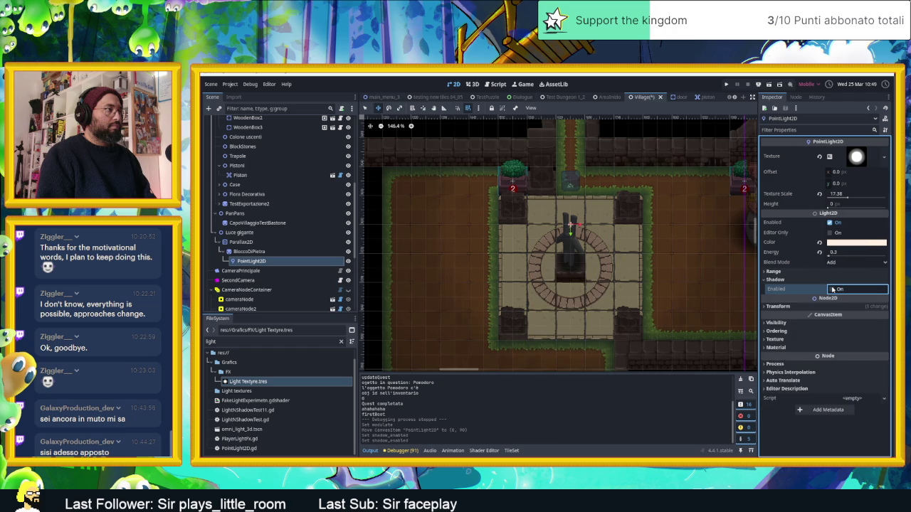
left_click(832, 289)
left_click(832, 289)
left_click(831, 289)
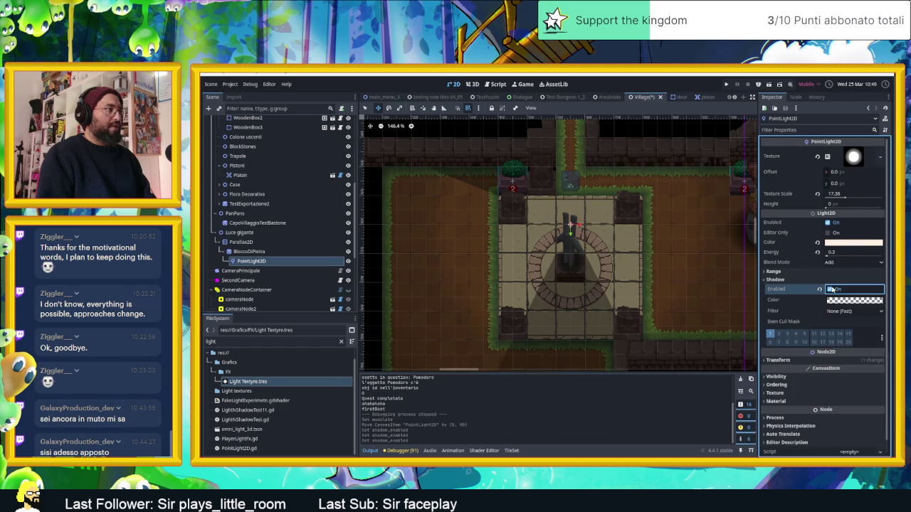
left_click(832, 289)
left_click(832, 289)
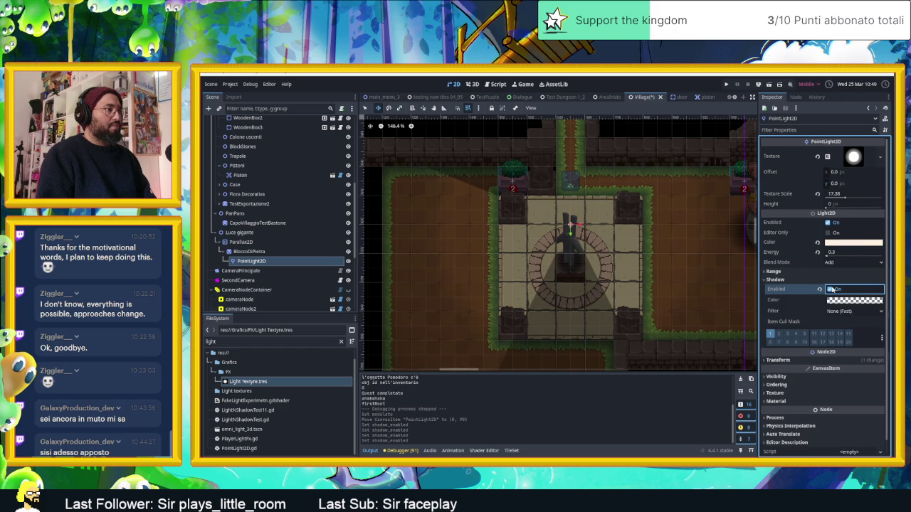
- Set the PointLight2D's shadow filter to PCF13 (Slow)
left_click(833, 289)
left_click(832, 289)
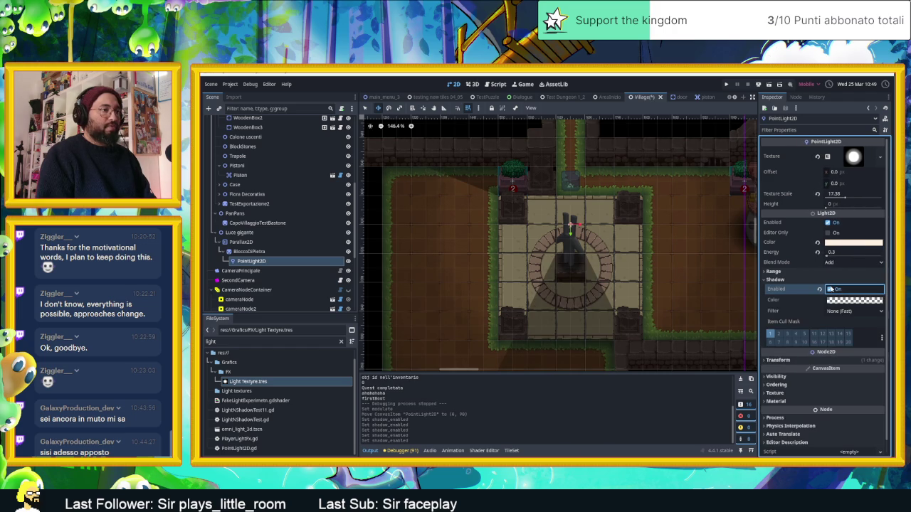
left_click(852, 311)
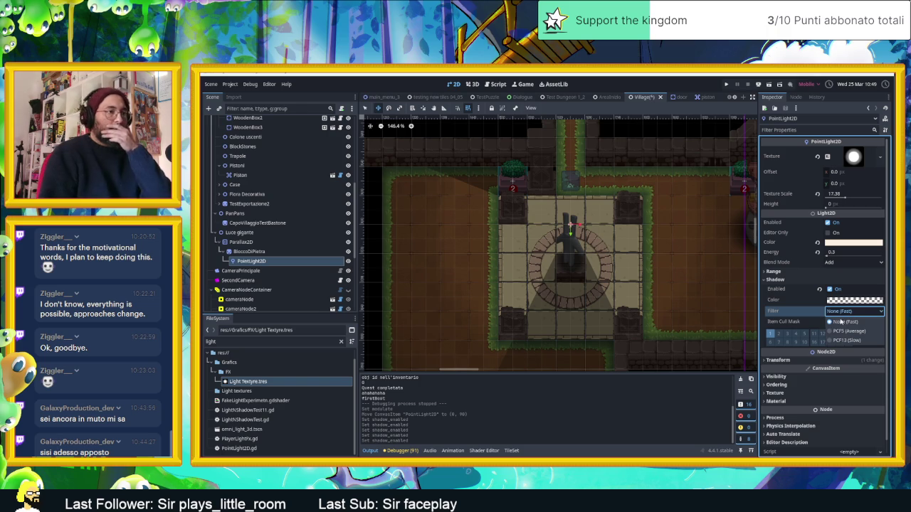
left_click(852, 340)
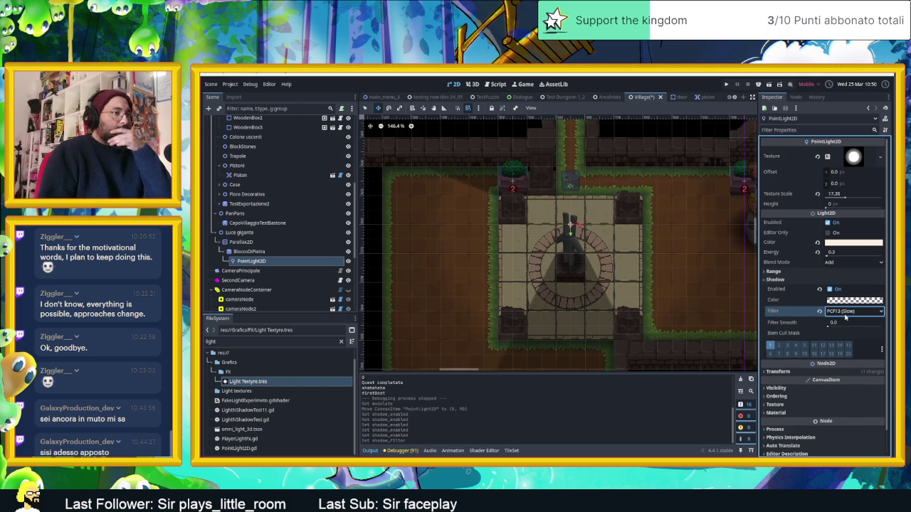
- Set the shadow Filter Smooth to 10.0, then save and run the game
mouse_move(832, 328)
left_mouse_down()
mouse_move(872, 327)
mouse_move(830, 327)
mouse_move(838, 326)
left_mouse_up()
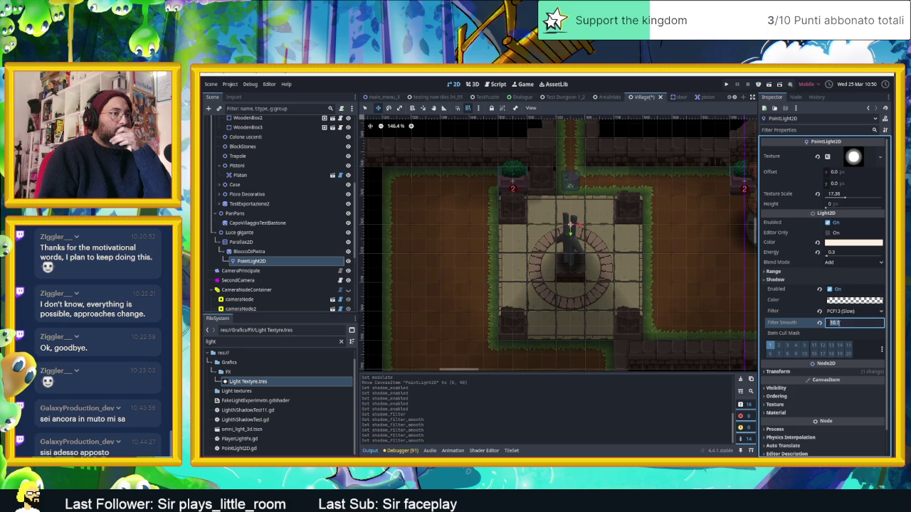
type("10")
key("Return")
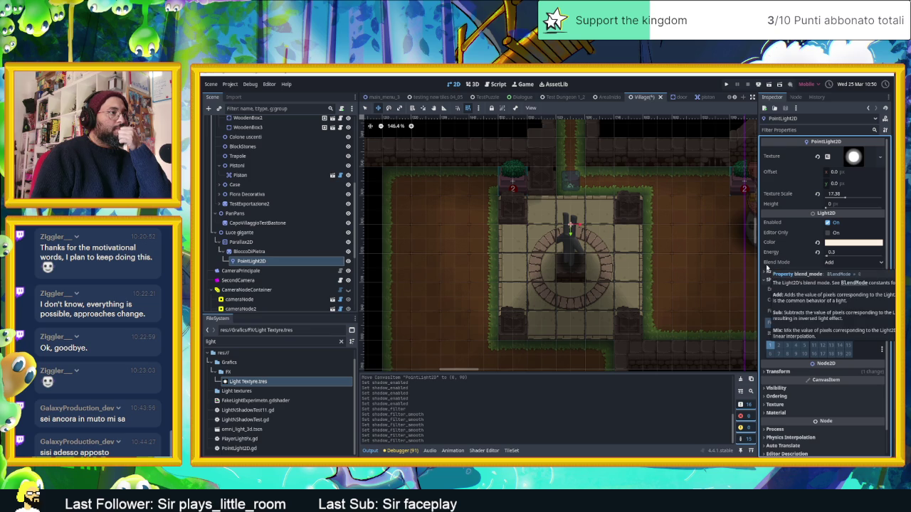
scroll(687, 252, "down", 2)
scroll(681, 256, "up", 4)
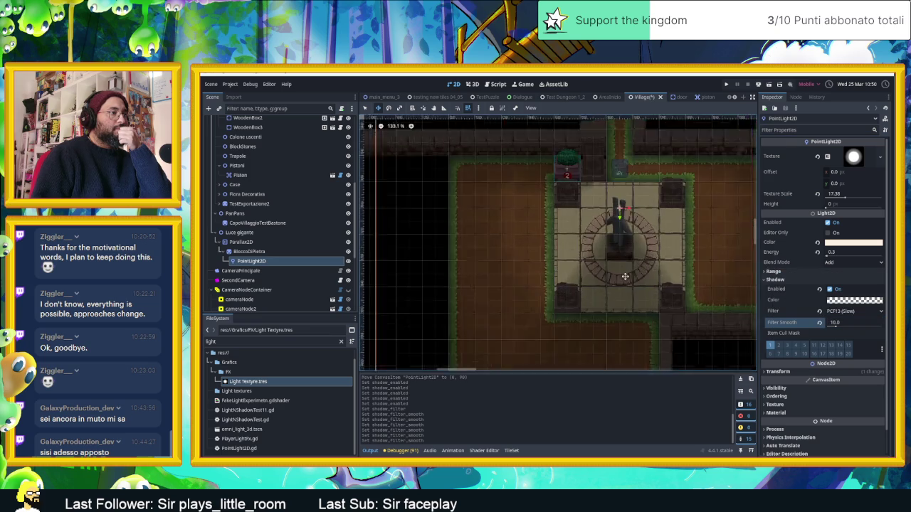
scroll(652, 251, "down", 1)
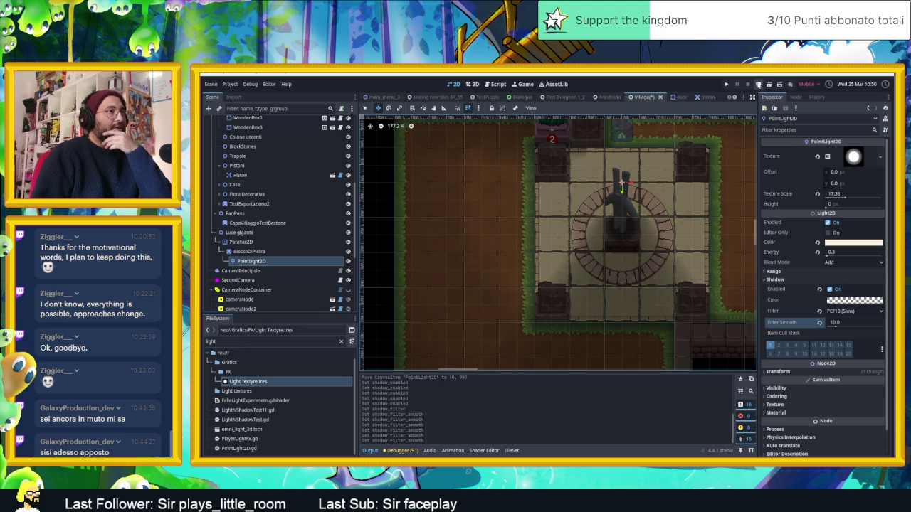
left_click(769, 86)
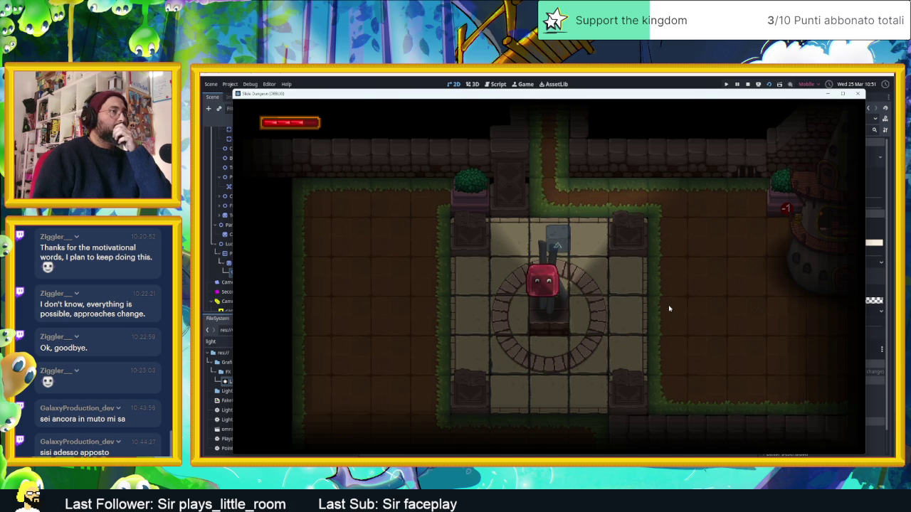
- Stop the play-test of the softened plaza lighting with F8 and return to the editor
key("F8")
scroll(297, 259, "down", 3)
scroll(411, 228, "down", 6)
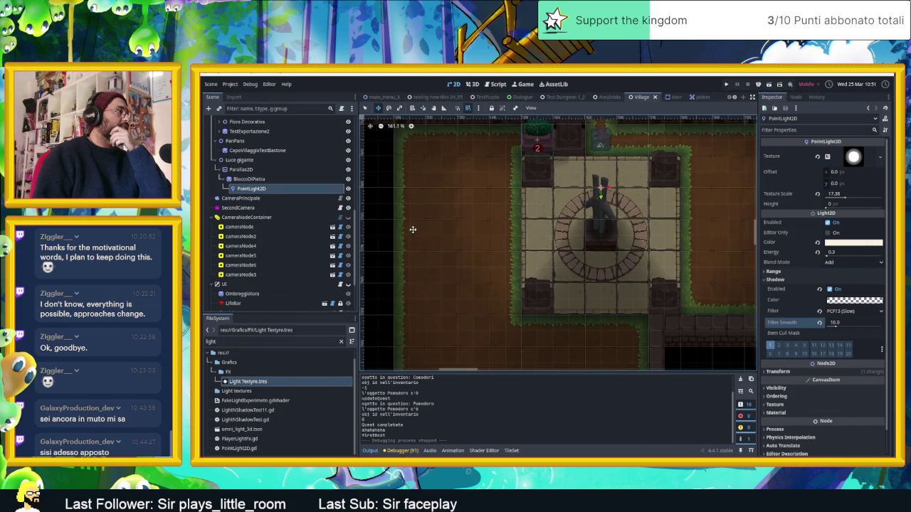
- Paint wall tiles on the Muri layer along the map's left side, then save and run
scroll(299, 156, "up", 5)
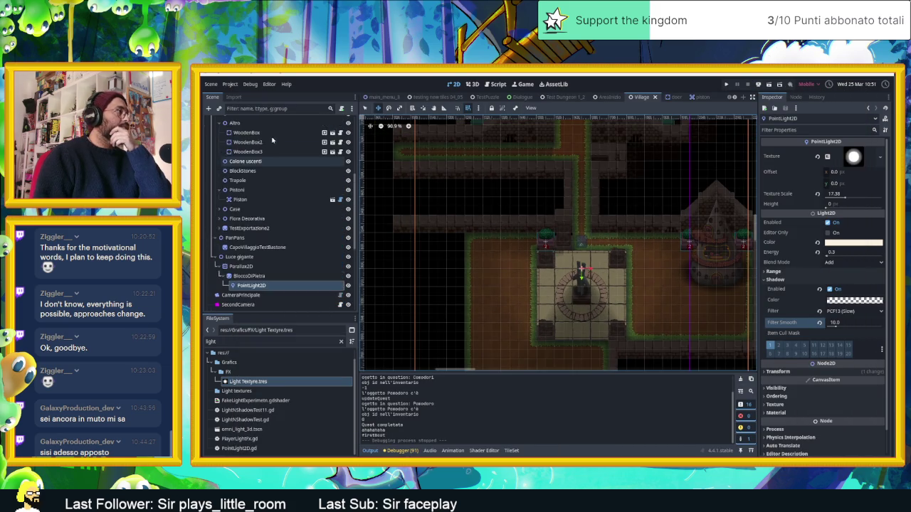
left_click(242, 153)
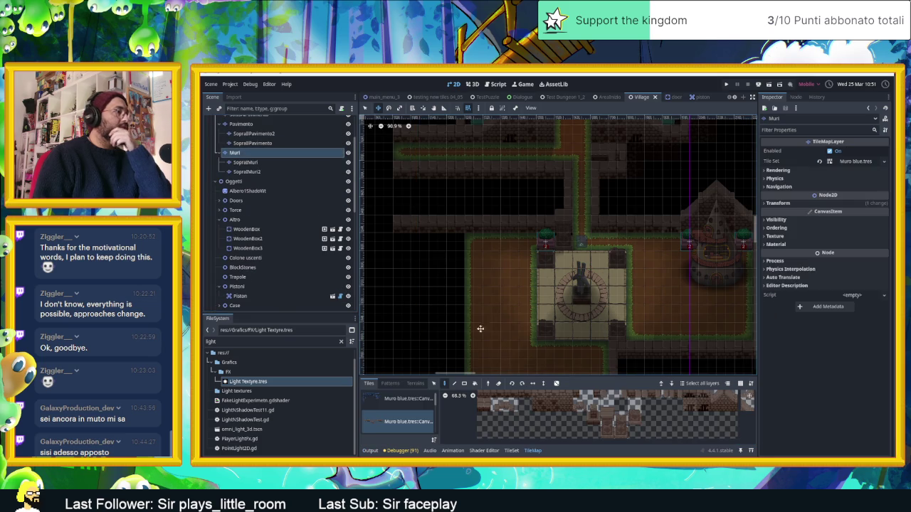
left_click(623, 413)
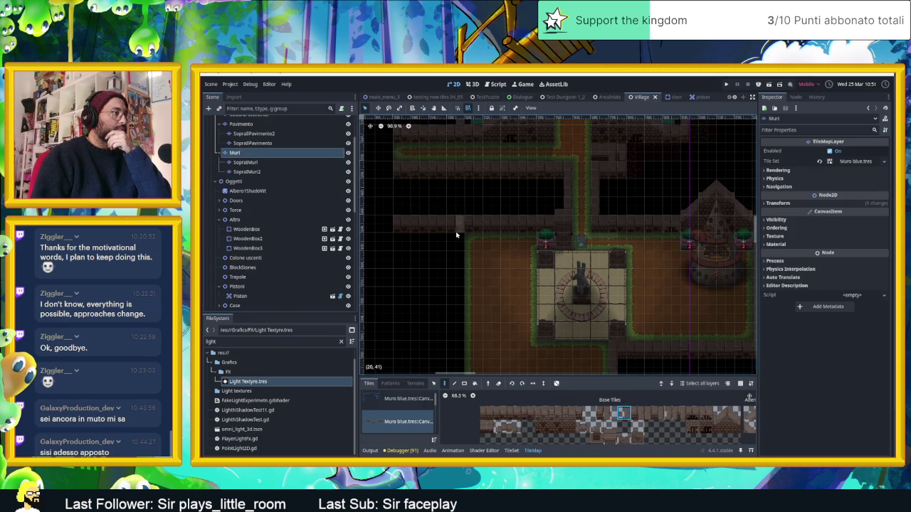
left_click(638, 414)
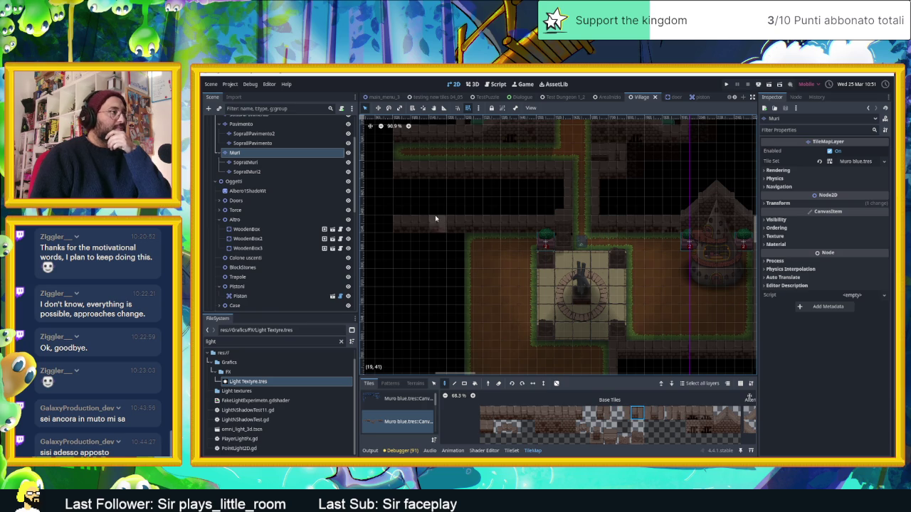
left_click(455, 227)
left_click(624, 414)
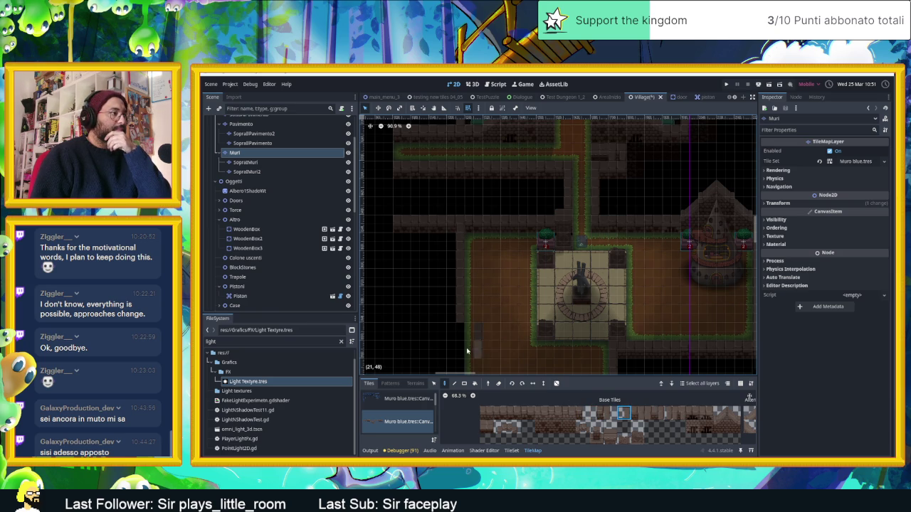
mouse_move(496, 332)
left_mouse_down()
mouse_move(497, 276)
mouse_move(482, 260)
left_mouse_up()
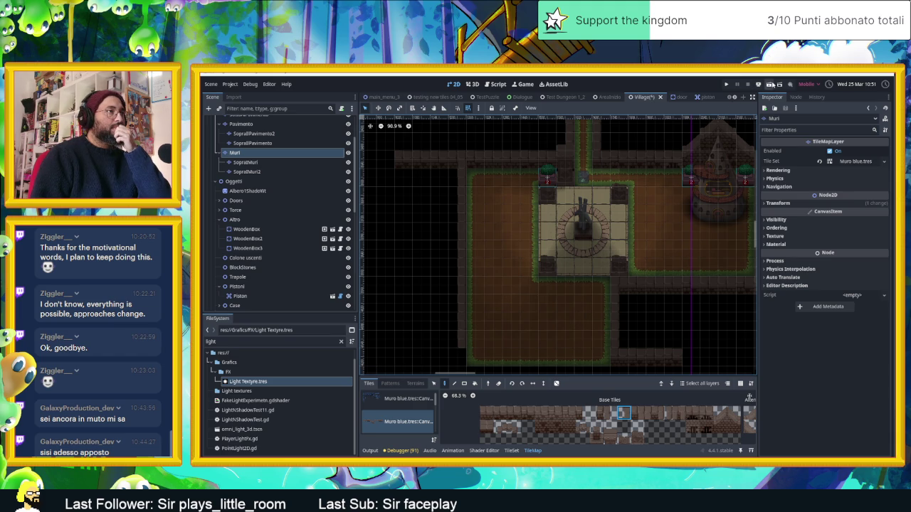
key("ctrl+s")
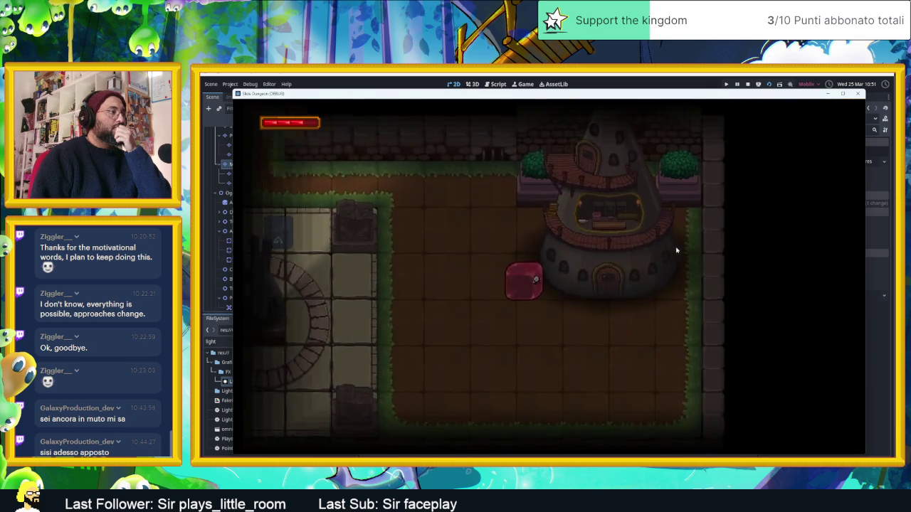
key("Left")
- Walk the slime from the tower room into the plaza and along the top corridor, then stop
key("Up")
key("Left")
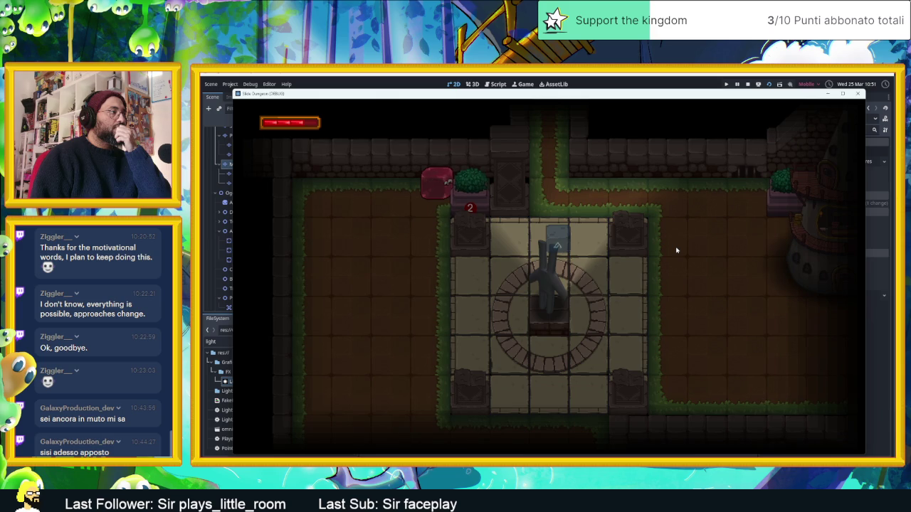
key("Left")
key("Right")
key("Left")
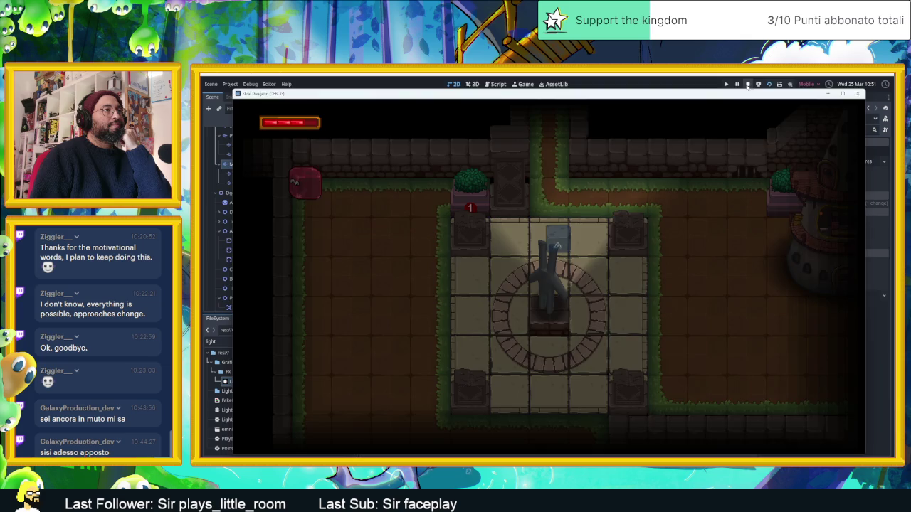
left_click(748, 84)
scroll(632, 220, "down", 2)
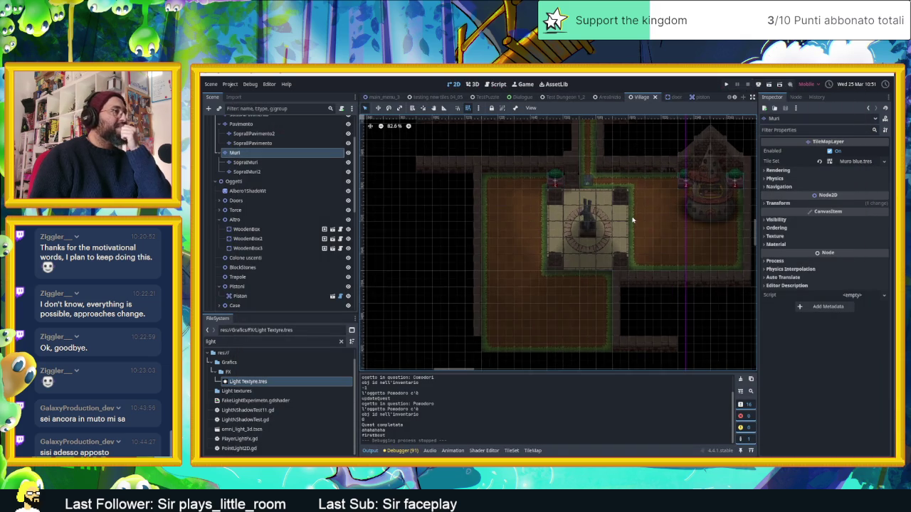
- Select the PointLight2D under BloccoDiPietra and uncheck its Shadow Enabled
scroll(632, 220, "up", 2)
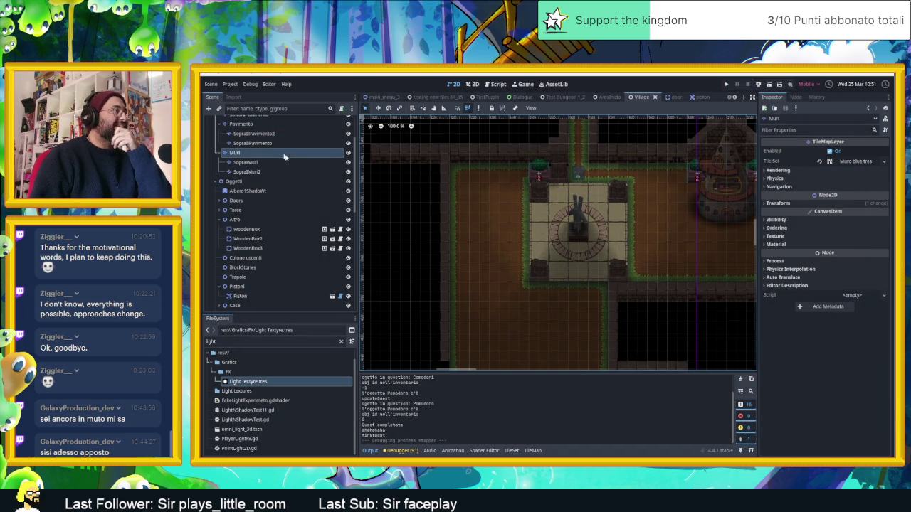
scroll(288, 185, "up", 3)
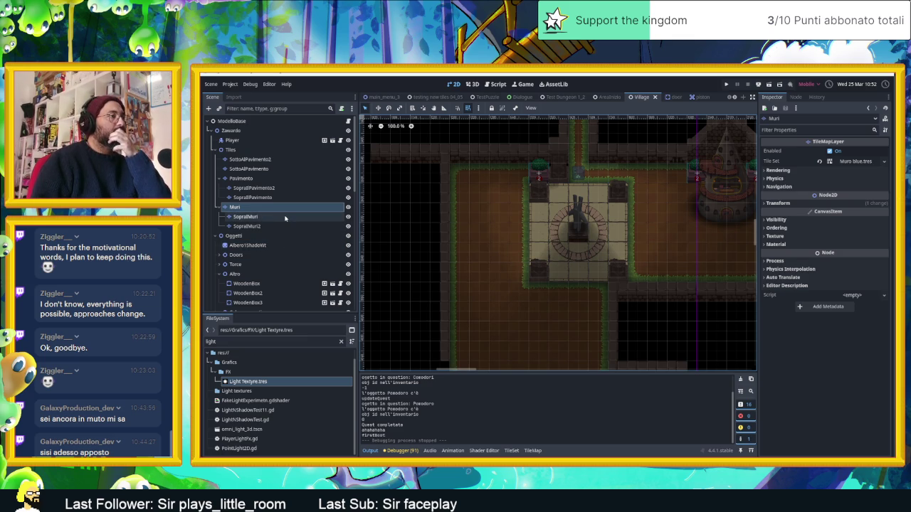
scroll(275, 227, "down", 10)
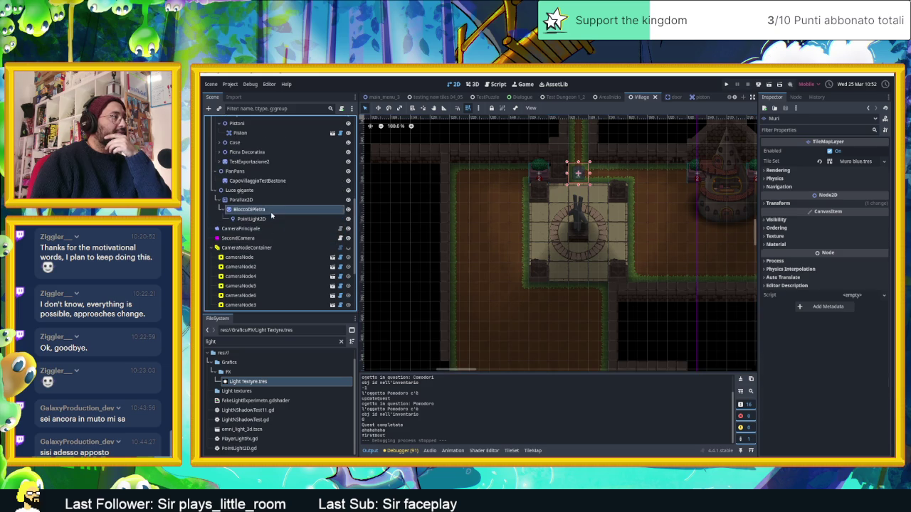
left_click(274, 220)
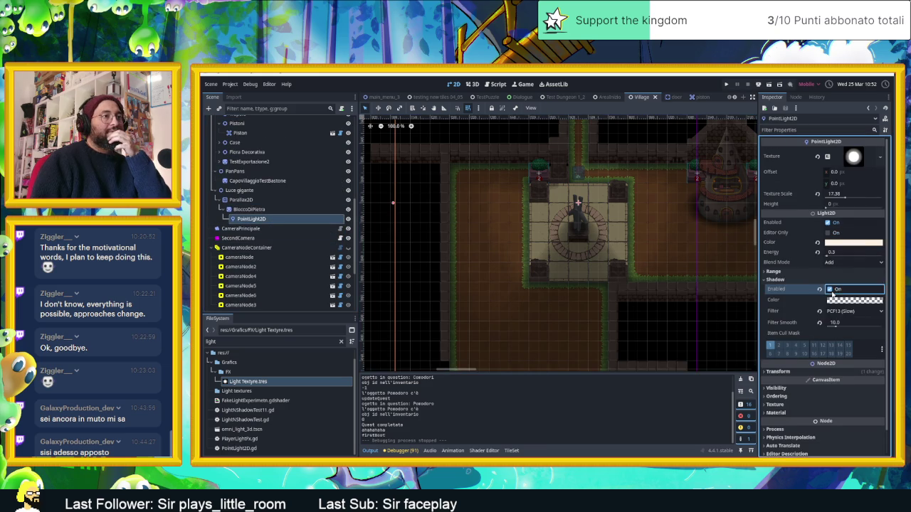
left_click(831, 291)
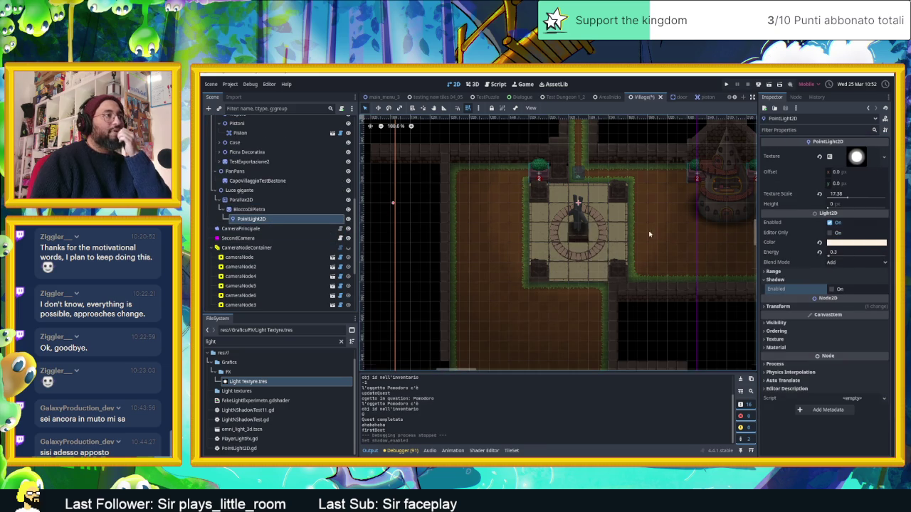
scroll(626, 239, "up", 5)
scroll(626, 248, "left", 3)
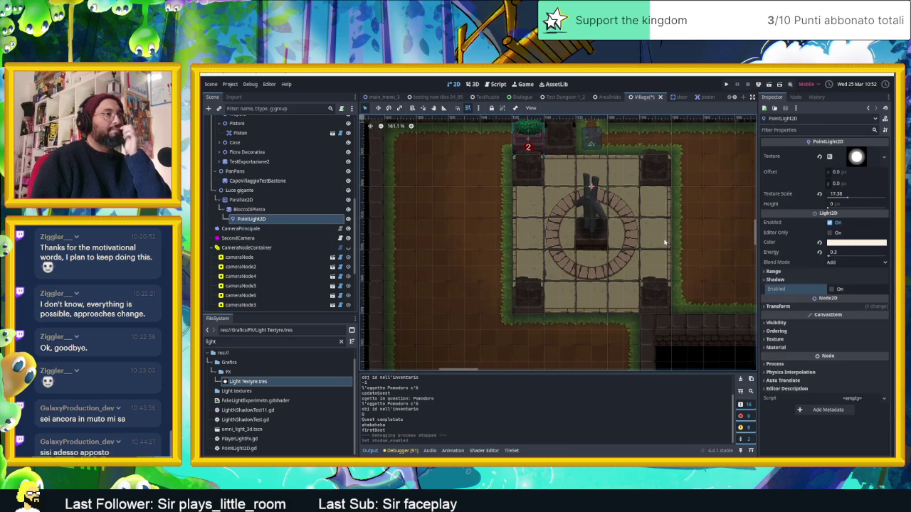
left_click(830, 205)
type("156")
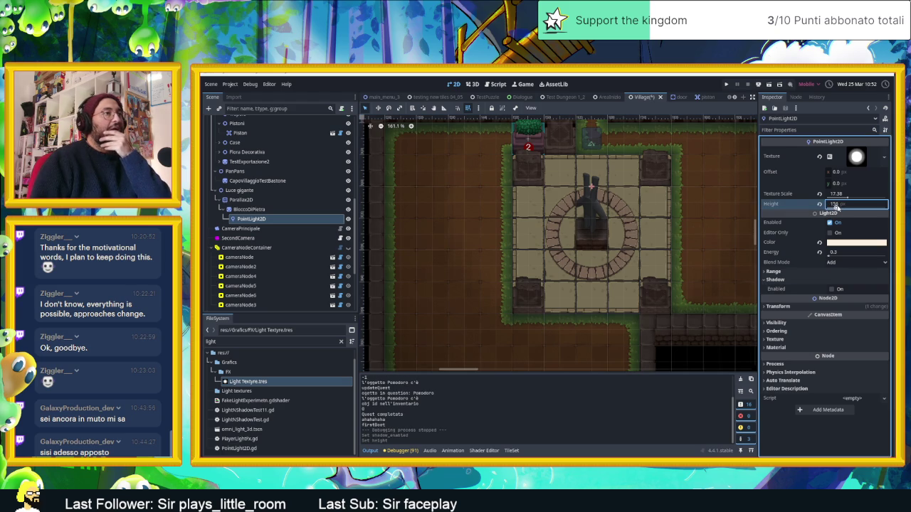
- Turn the light's shadows back on and adjust its Height, settling near 874
left_click(830, 289)
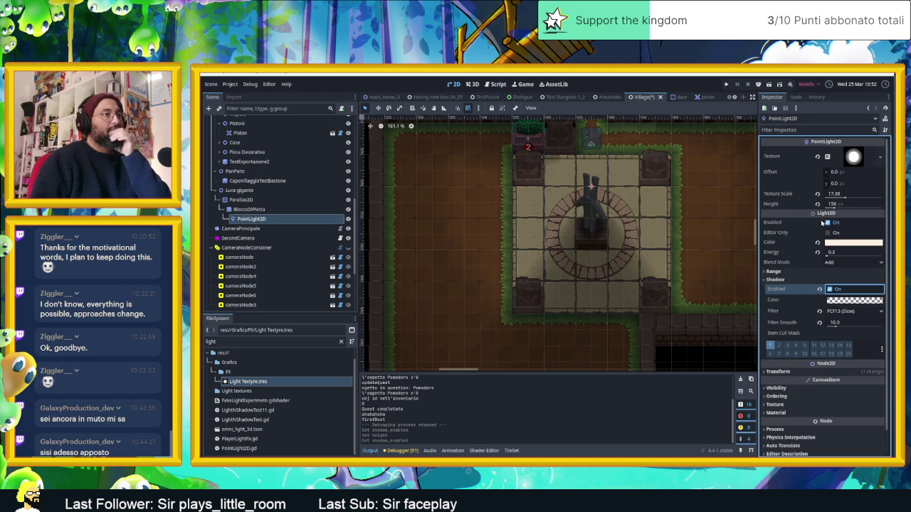
left_click_drag(834, 205, 876, 205)
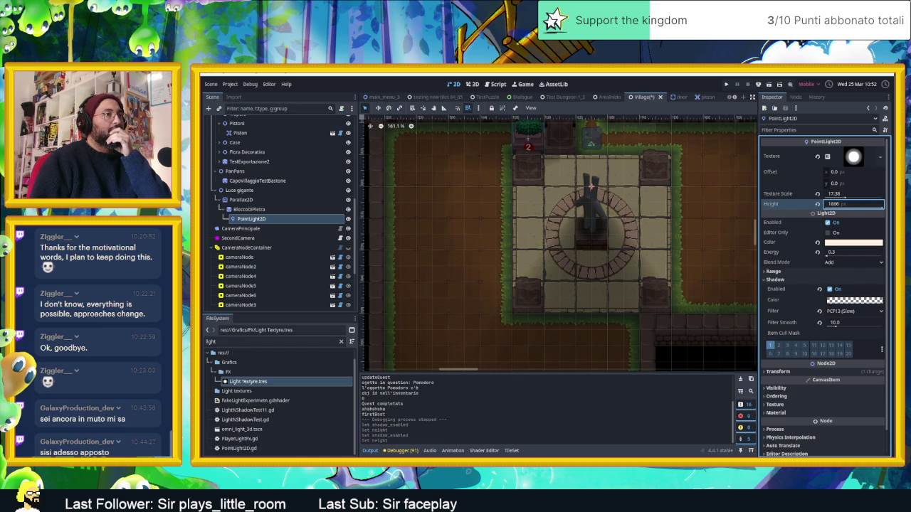
scroll(629, 227, "down", 2)
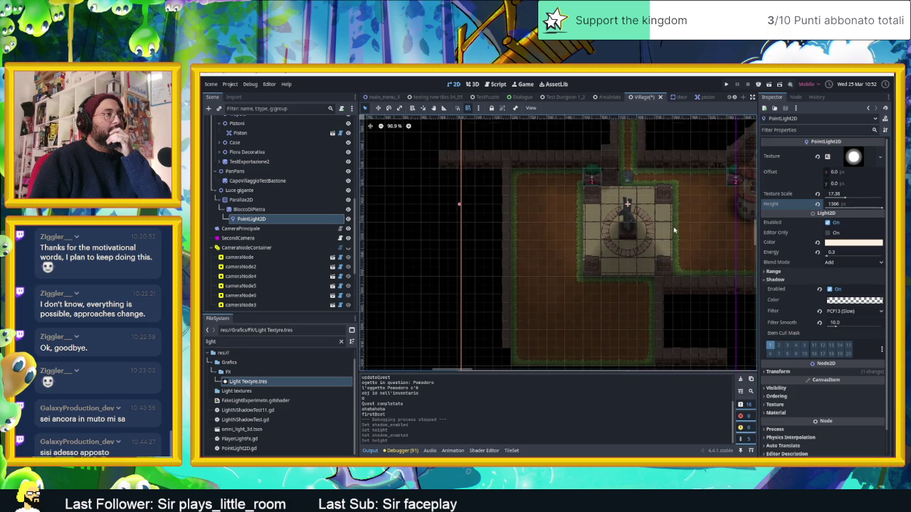
scroll(629, 226, "up", 1)
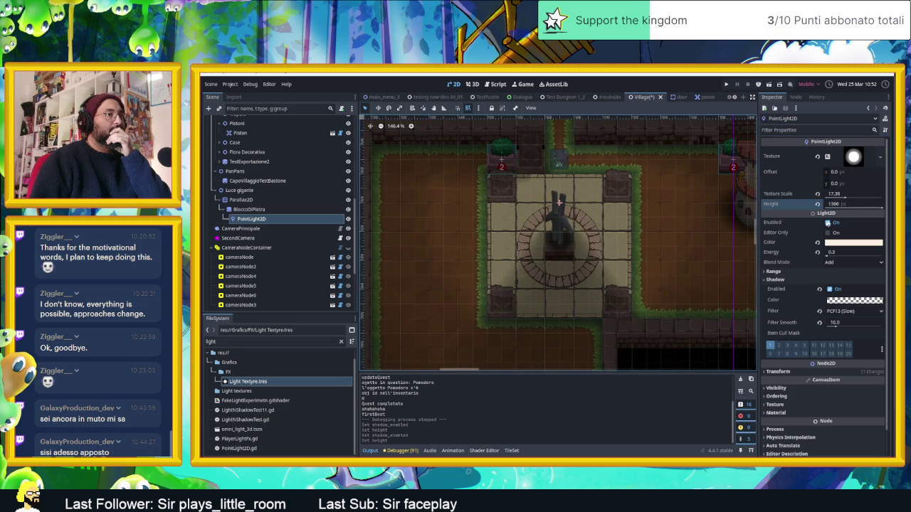
left_click_drag(869, 208, 843, 211)
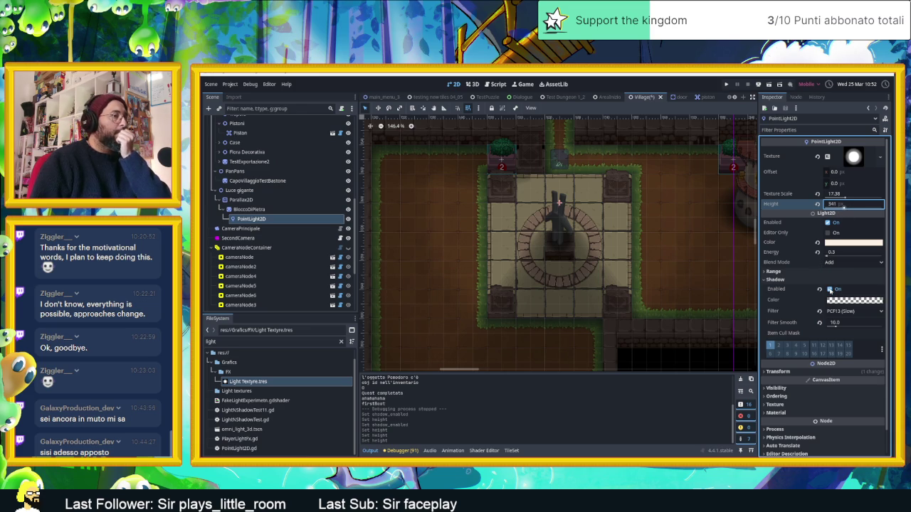
- Set the shadow filter to PCF5 (Average) and raise Filter Smooth to about 45
left_click(838, 311)
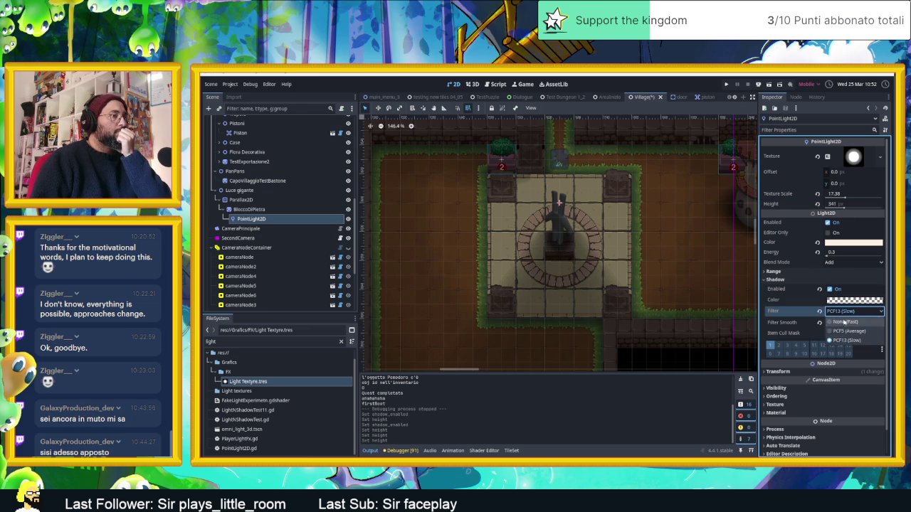
left_click(844, 320)
left_click(842, 315)
left_click(845, 329)
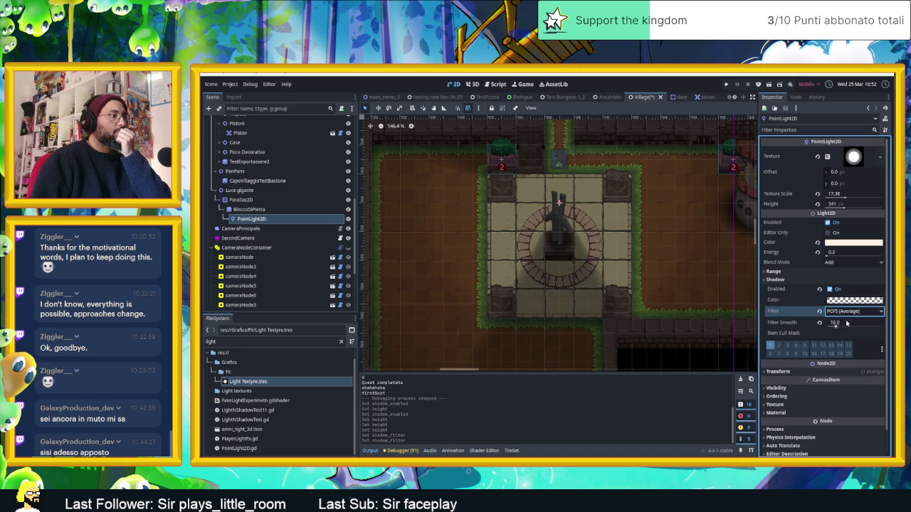
left_click(837, 326)
left_click_drag(837, 326, 867, 328)
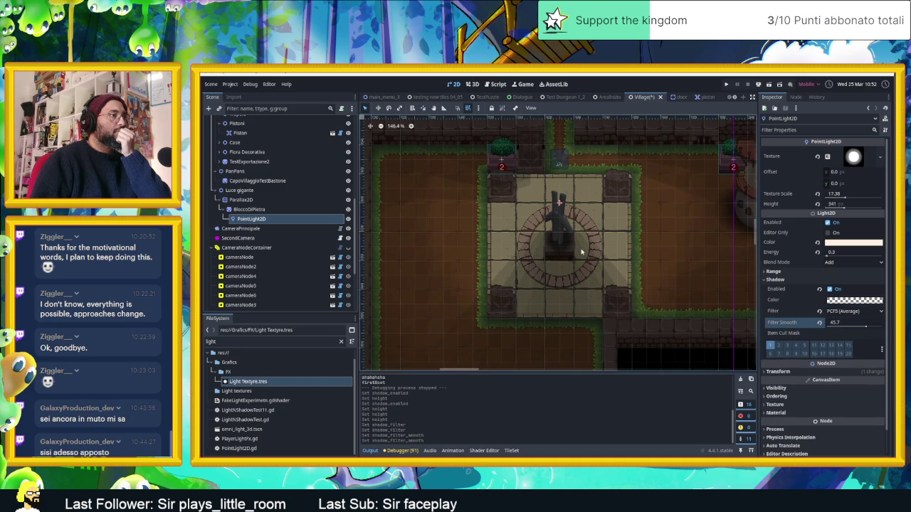
scroll(591, 251, "down", 2)
scroll(610, 245, "up", 1)
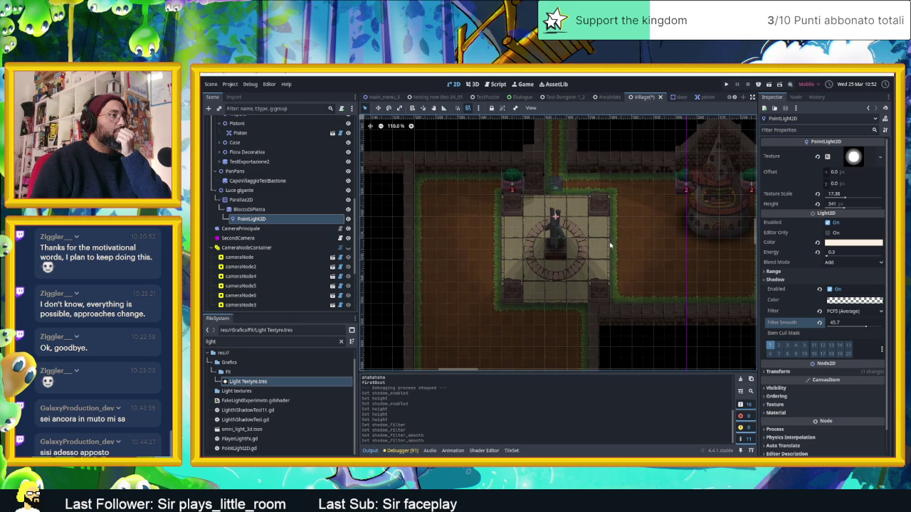
scroll(610, 246, "up", 2)
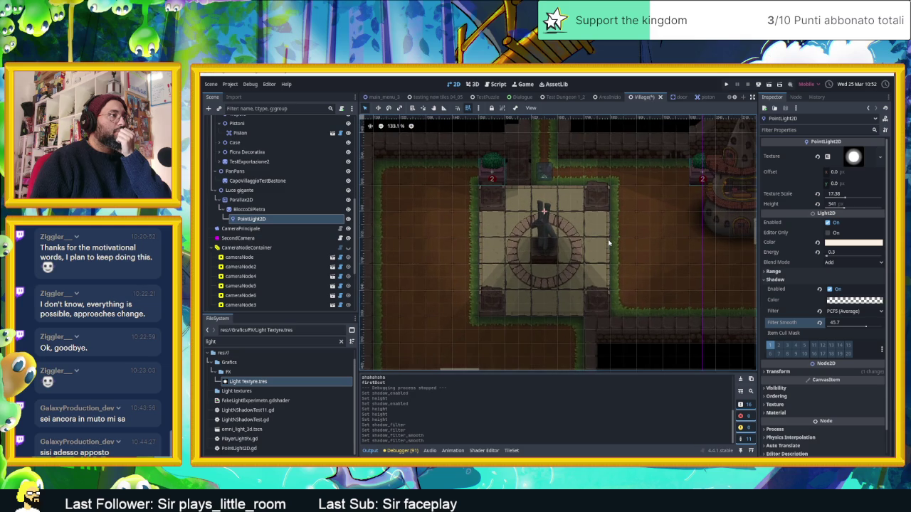
scroll(608, 244, "down", 1)
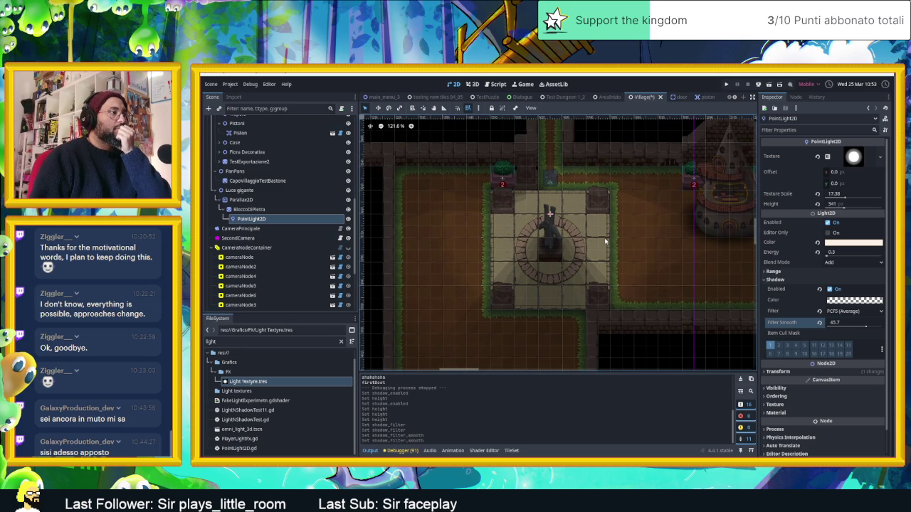
scroll(606, 242, "down", 1)
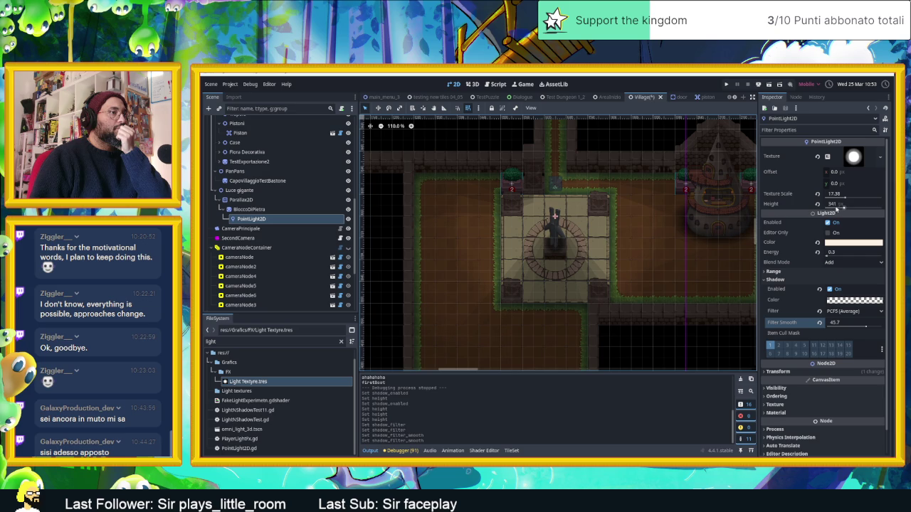
- Lower the light's Height to 275, switch its shadow off, and save the scene
left_click_drag(844, 207, 838, 206)
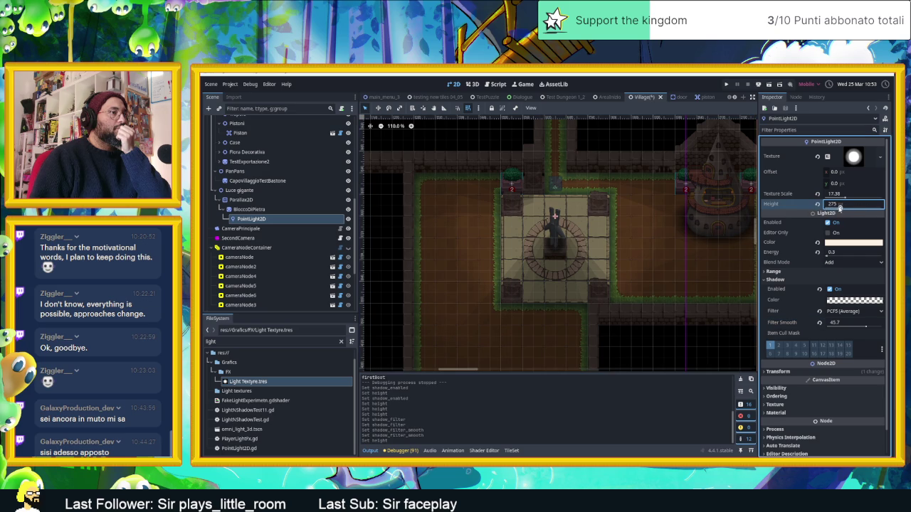
left_click(829, 289)
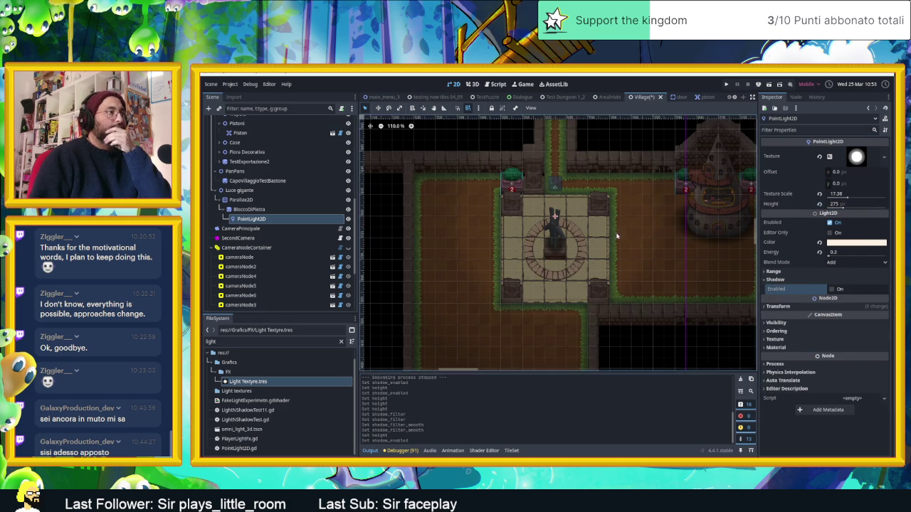
scroll(597, 228, "up", 4)
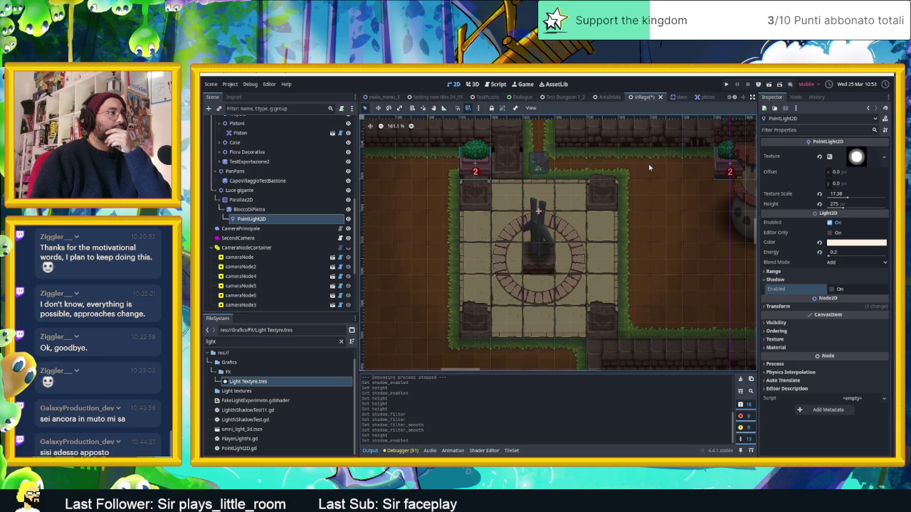
scroll(637, 175, "down", 6)
scroll(612, 185, "down", 4)
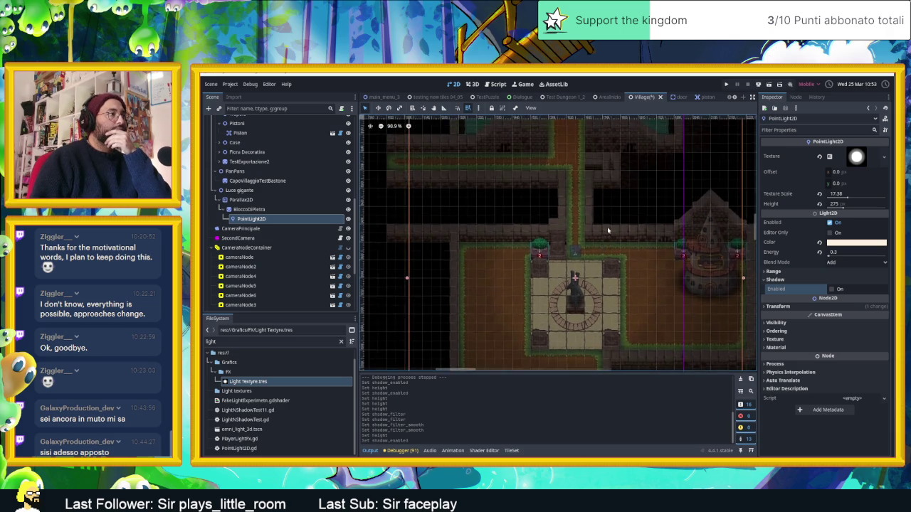
scroll(608, 228, "up", 2)
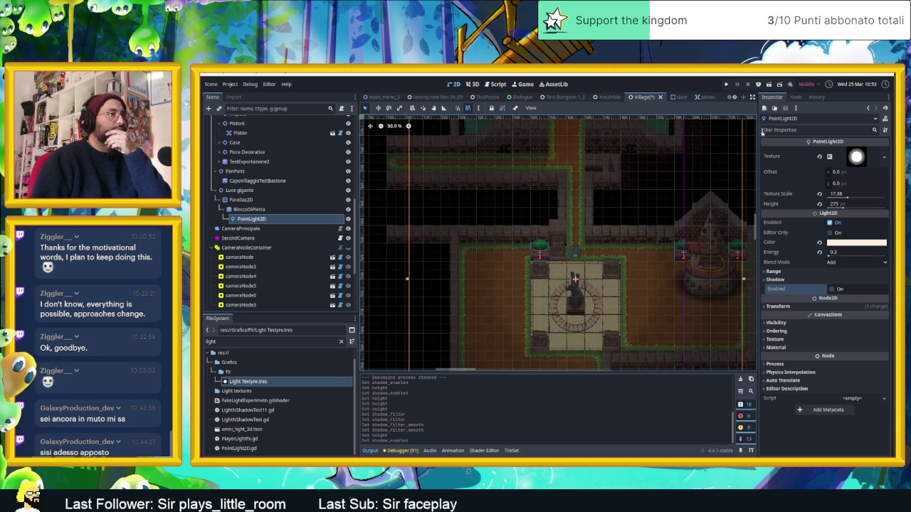
key("ctrl+s")
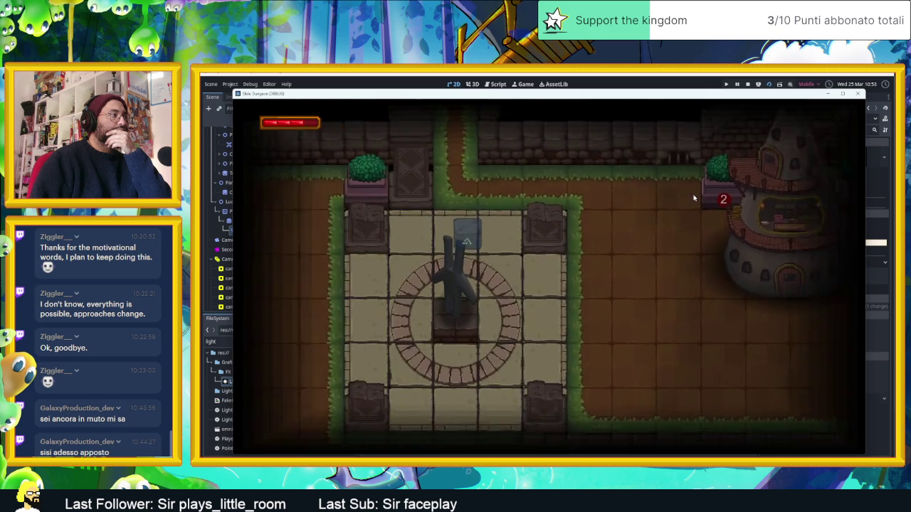
- Stop the running play-test and reselect the Luce gigante node in the Scene tree
left_click(747, 85)
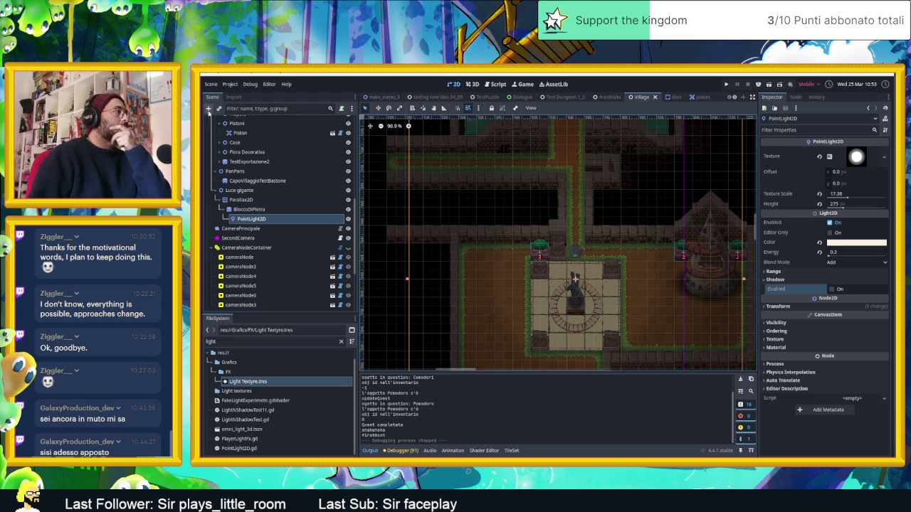
left_click(252, 202)
key("Up")
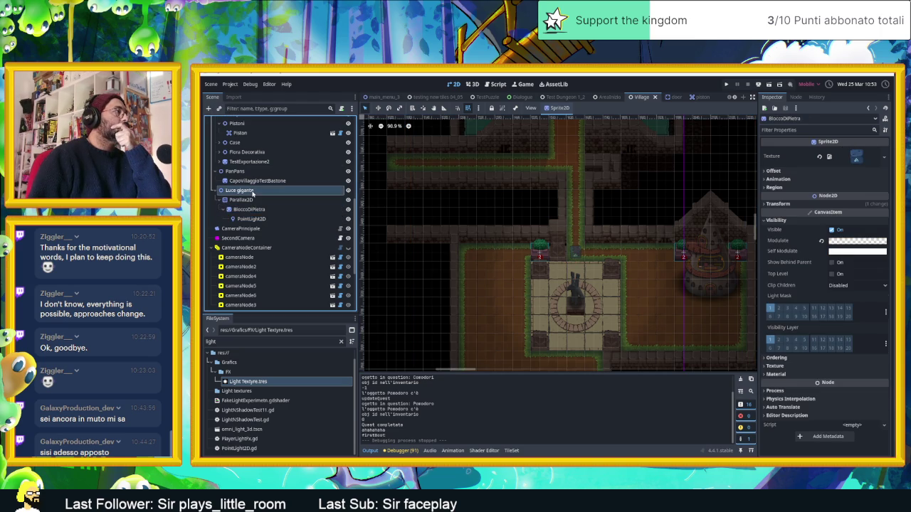
- Hide the fountain's PointLight2D and add a DirectionalLight2D under BloccoDiPietra
left_click(253, 209)
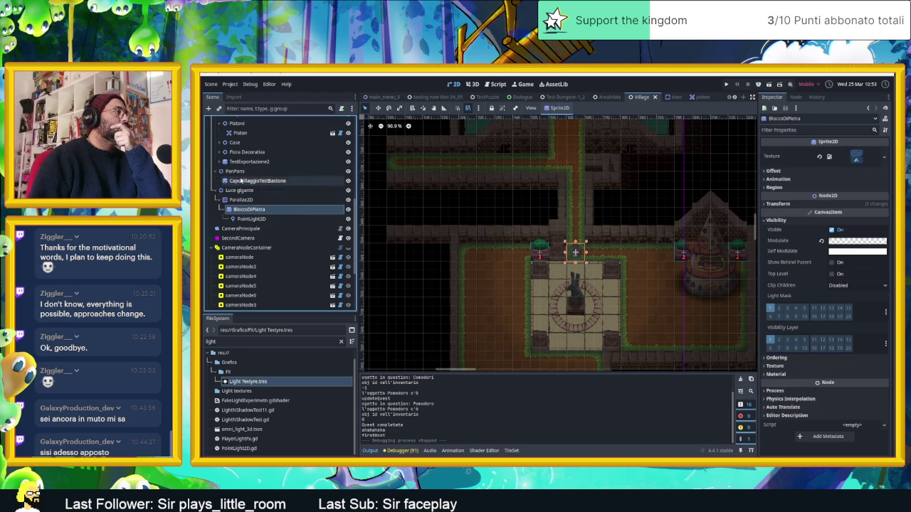
left_click(348, 218)
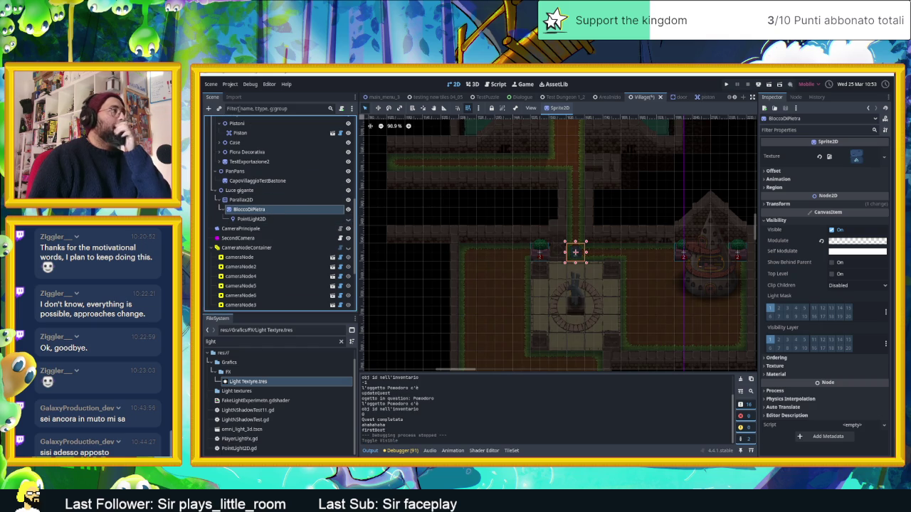
left_click(206, 109)
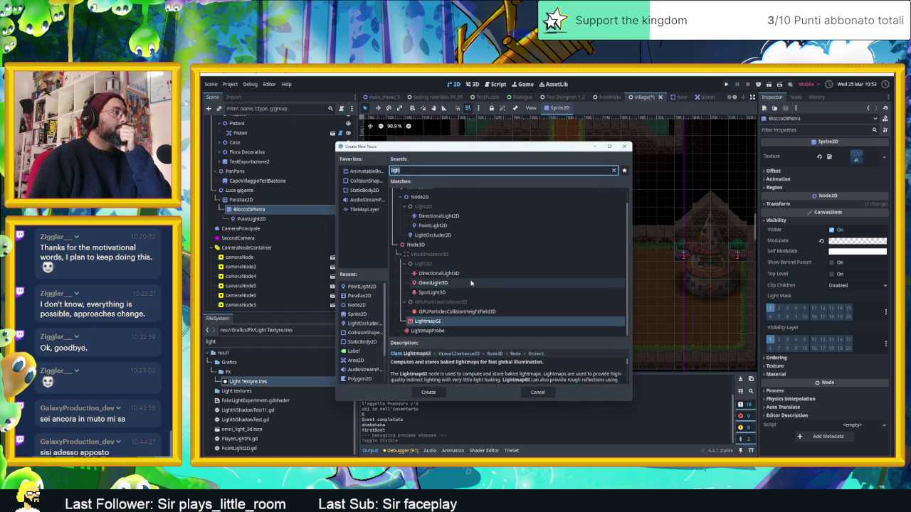
double_click(455, 217)
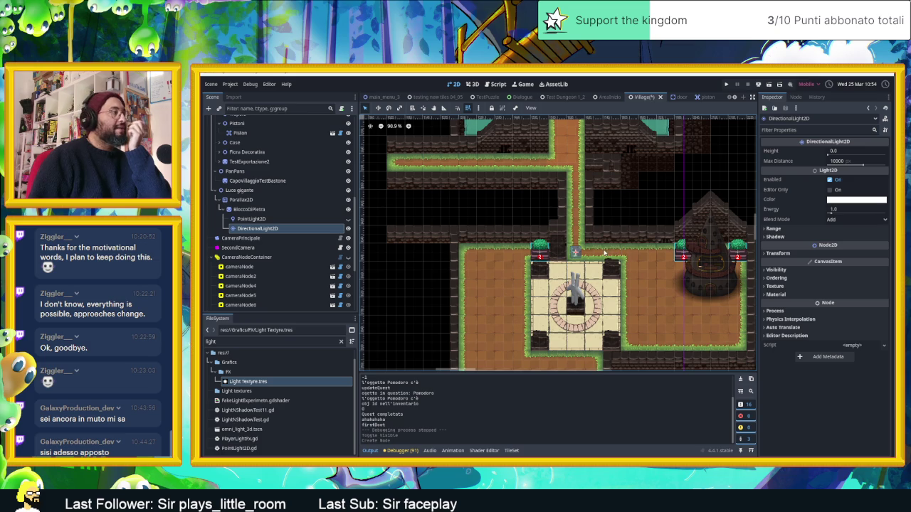
- Set the DirectionalLight2D's Height to 0.59 and Energy to 0.28
scroll(602, 256, "down", 2)
scroll(602, 257, "down", 1)
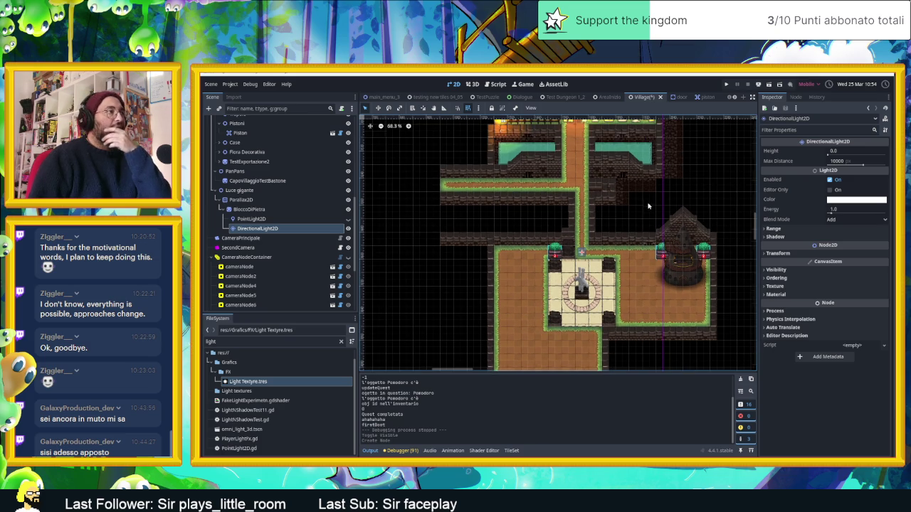
scroll(648, 206, "down", 2)
scroll(608, 170, "up", 2)
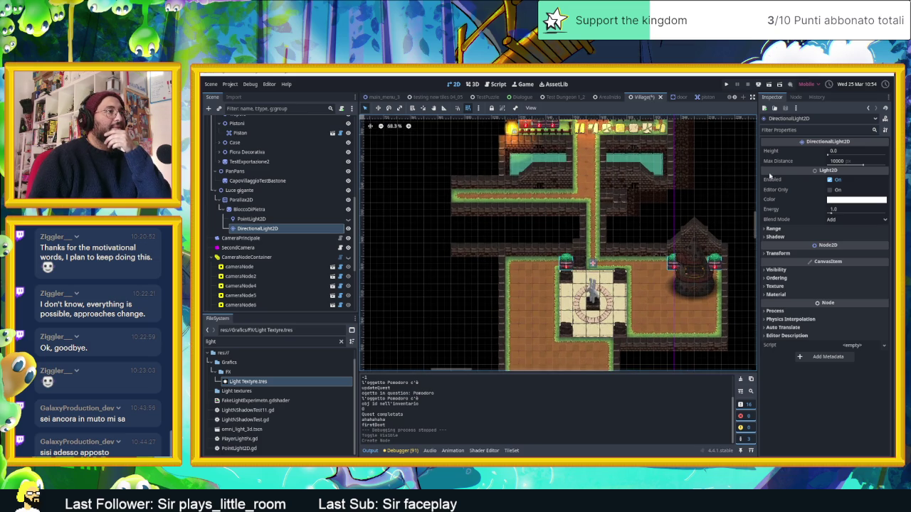
left_click_drag(827, 156, 858, 155)
scroll(657, 204, "down", 3)
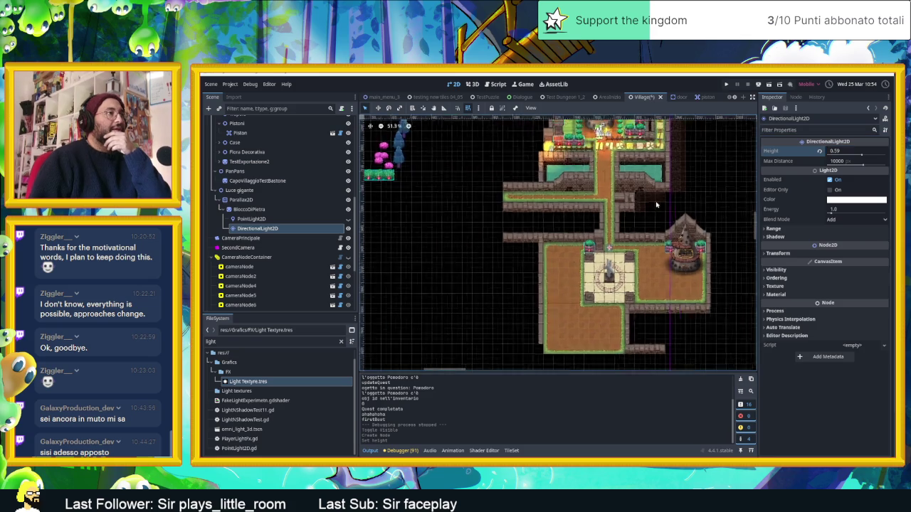
scroll(669, 208, "up", 2)
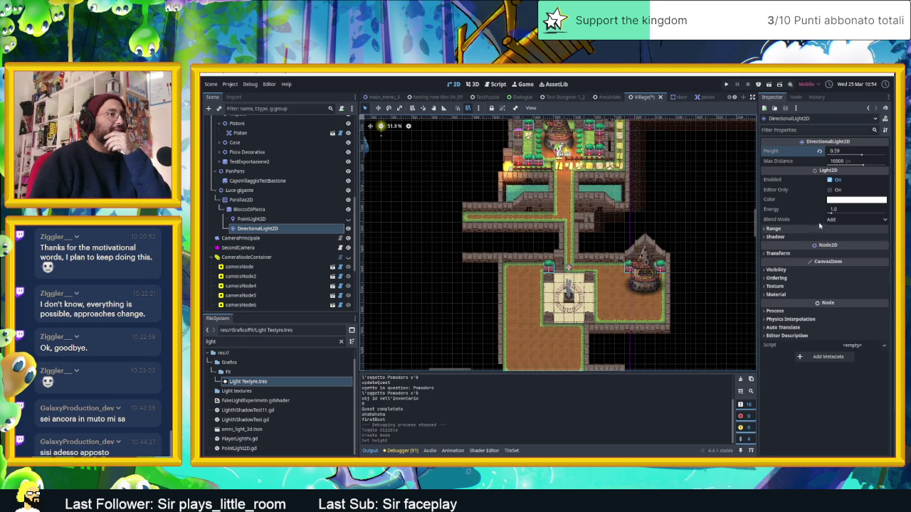
left_click_drag(831, 213, 829, 213)
type("0.28")
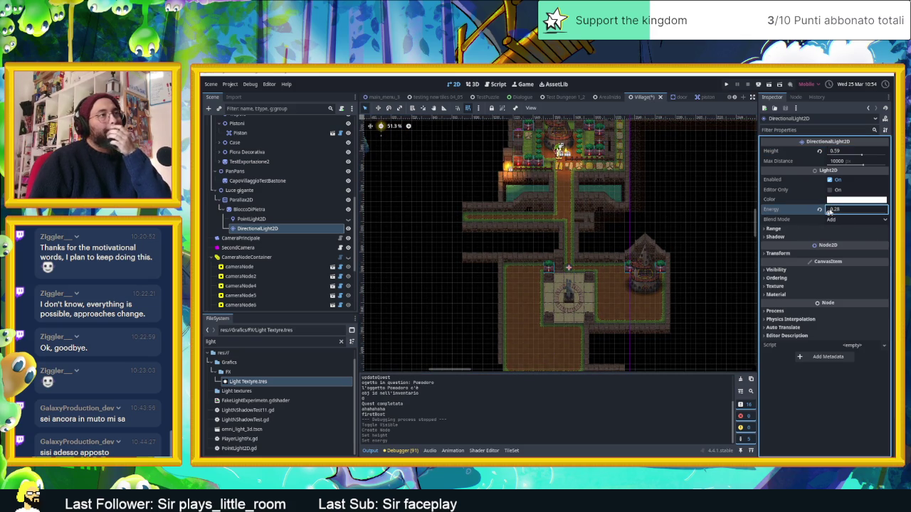
left_click(781, 238)
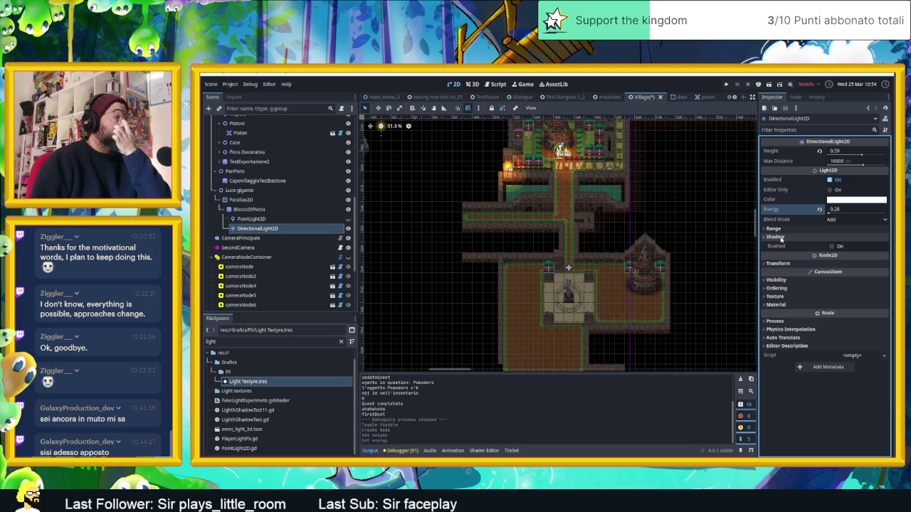
- Enable shadows on the DirectionalLight2D with PCF13 (Slow) filtering and adjust its energy
left_click(831, 246)
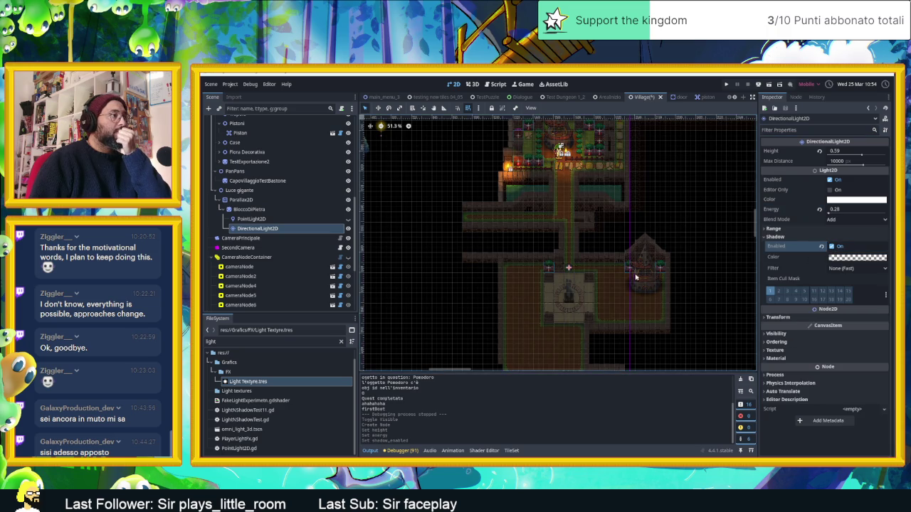
scroll(602, 287, "up", 2)
mouse_move(832, 212)
left_mouse_down()
mouse_move(846, 215)
mouse_move(831, 214)
left_mouse_up()
scroll(525, 172, "down", 3)
scroll(523, 170, "up", 6)
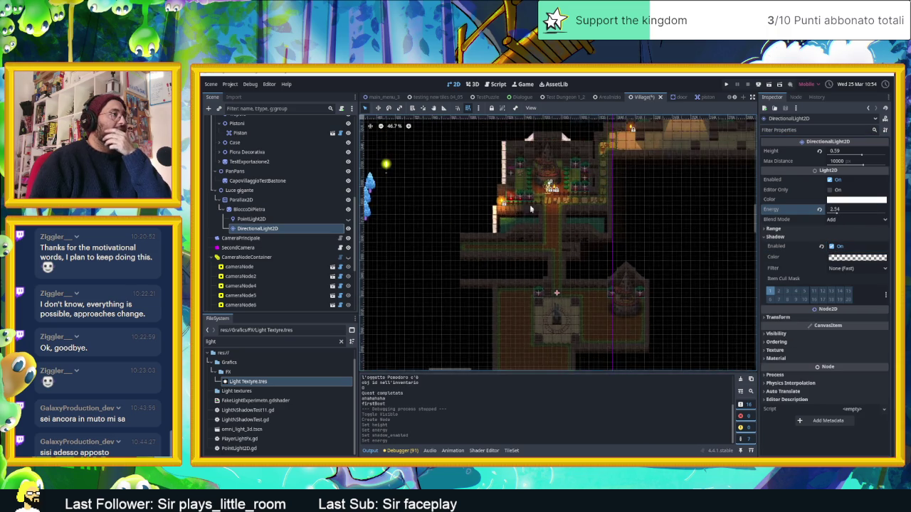
scroll(520, 165, "down", 6)
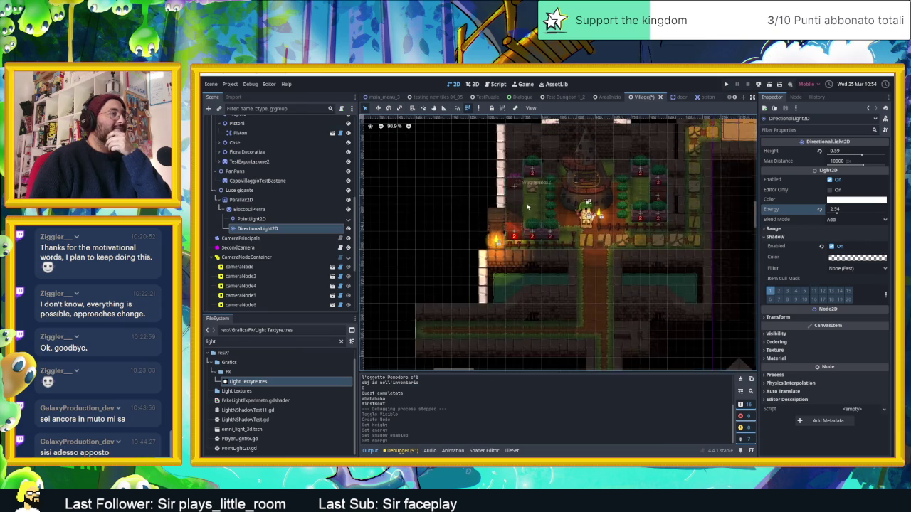
left_click_drag(593, 290, 588, 248)
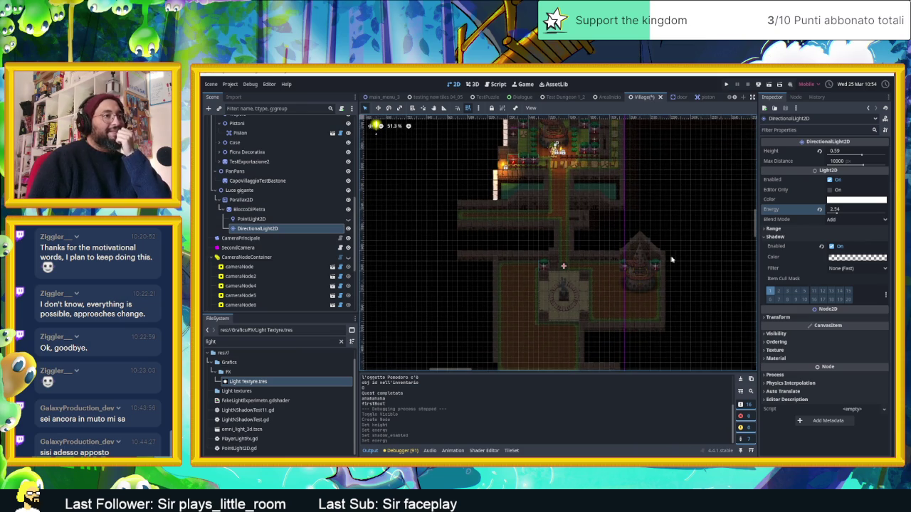
left_click(845, 269)
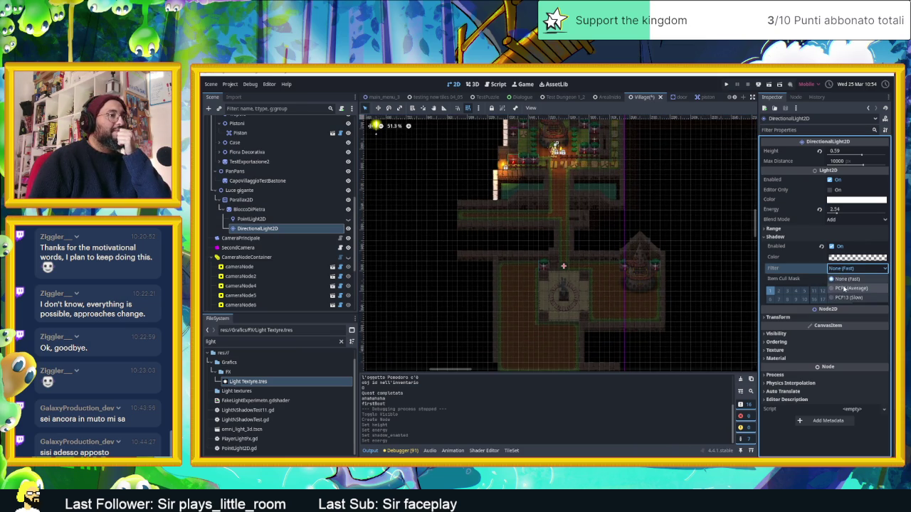
left_click(846, 288)
left_click(850, 272)
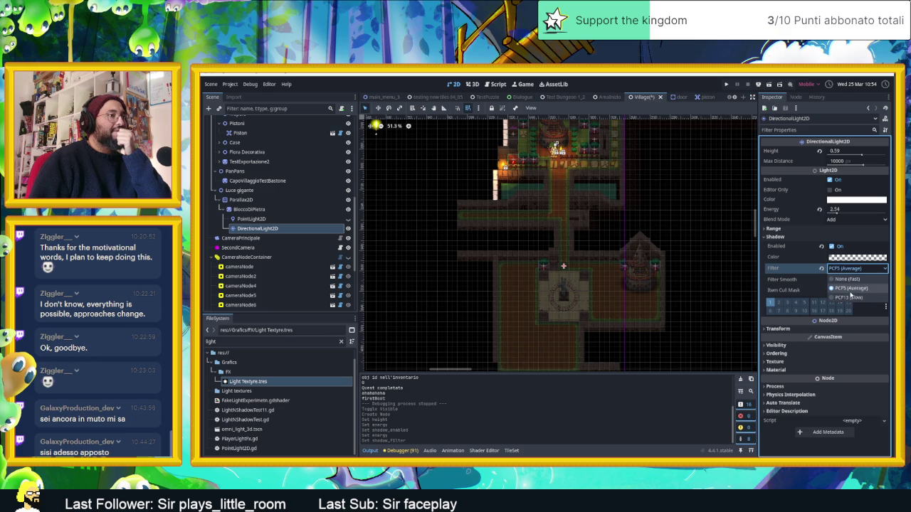
left_click(851, 298)
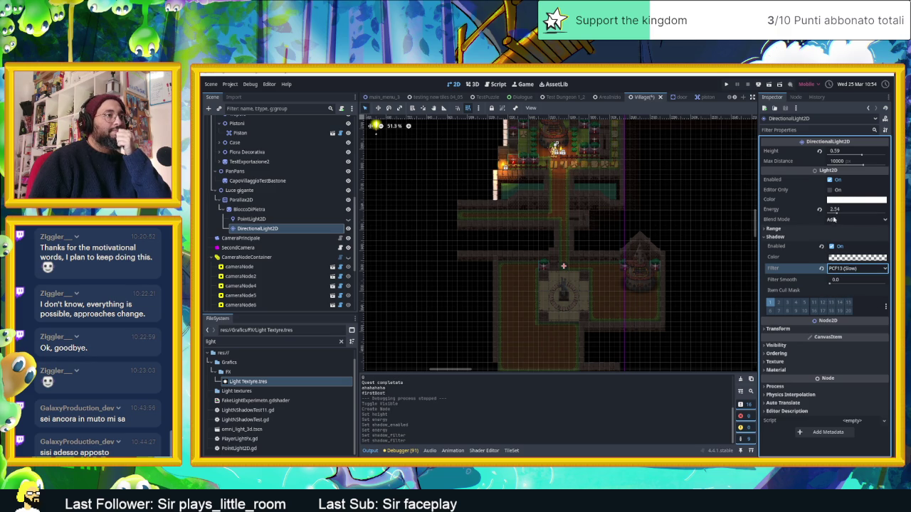
- Switch the directional light's blend mode to Subtract
left_click(833, 220)
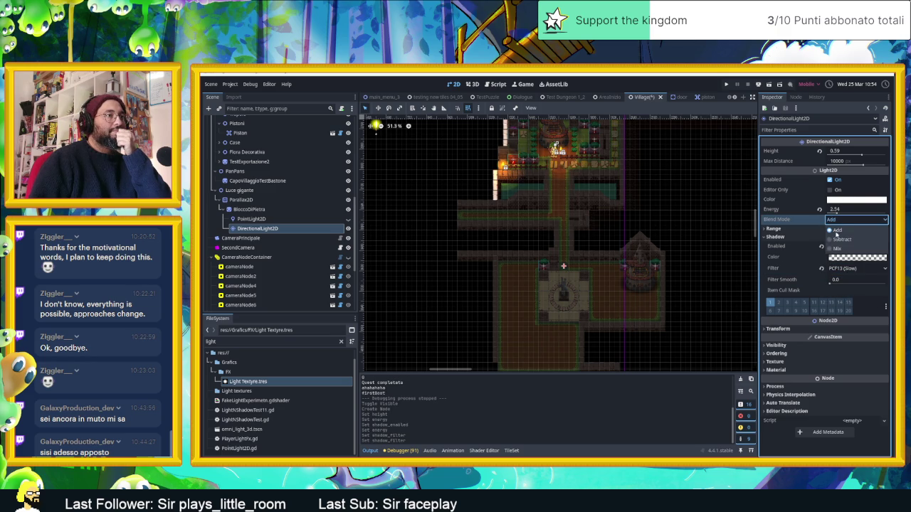
left_click(841, 239)
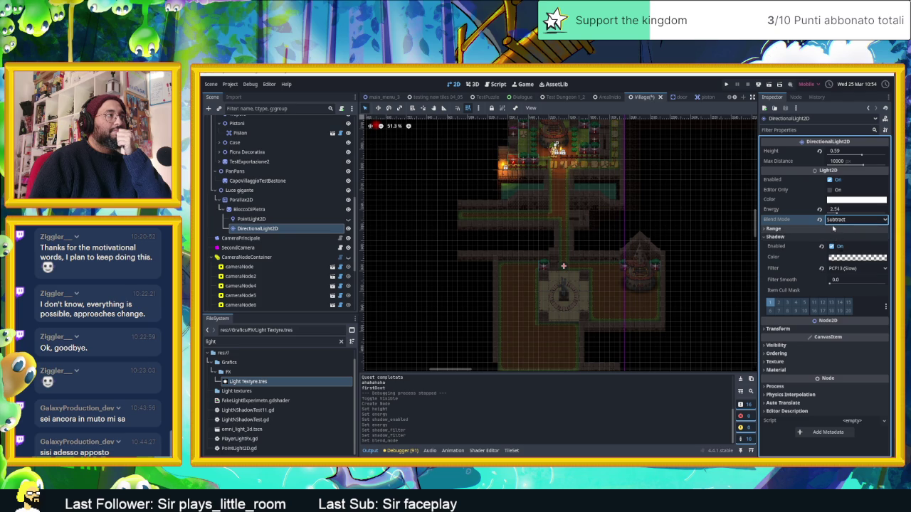
mouse_move(605, 183)
left_mouse_down()
mouse_move(640, 276)
mouse_move(631, 213)
left_mouse_up()
scroll(629, 210, "down", 1)
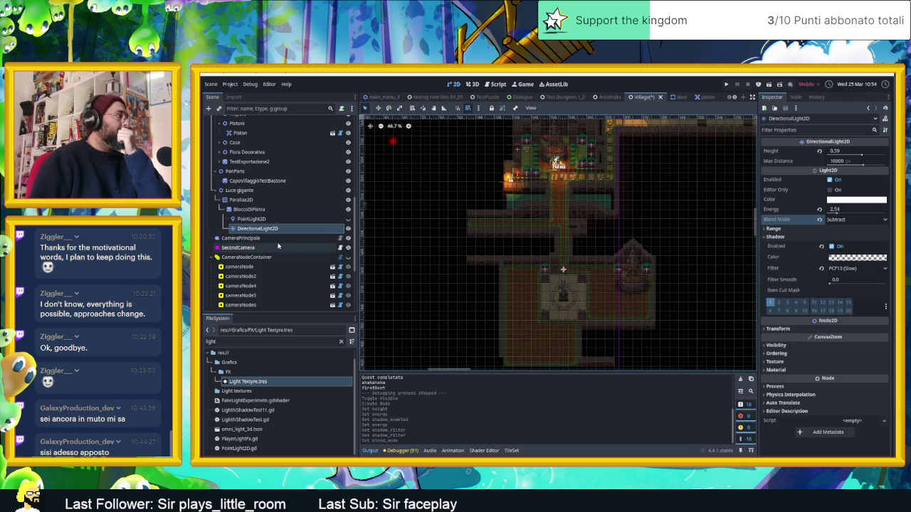
- Cut the DirectionalLight2D out of the scene and save the Village scene
right_click(259, 228)
left_click(289, 263)
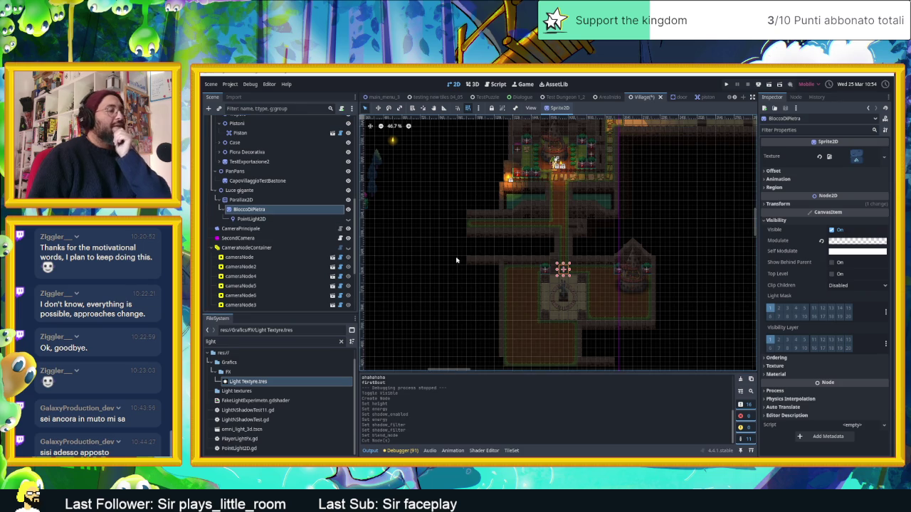
key("ctrl+s")
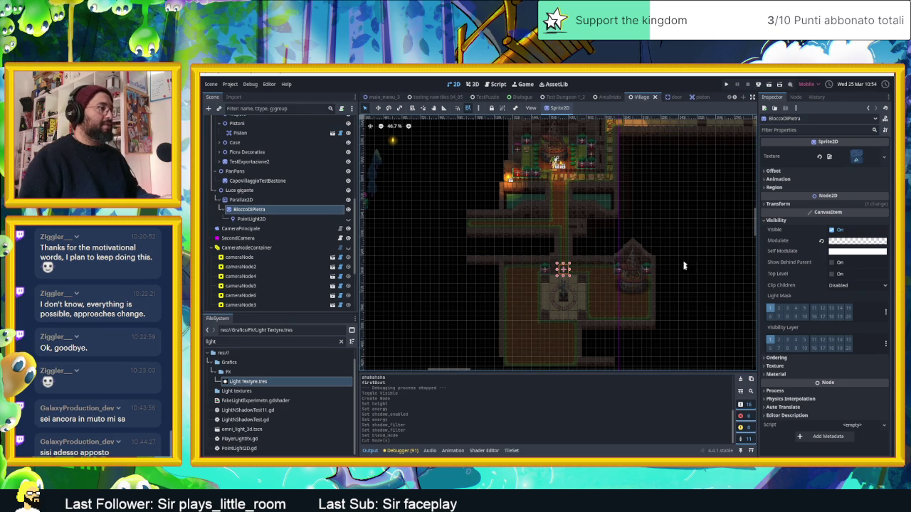
- In a new Chrome tab, search for 'godot point2d light change shadow hardness'
key("alt+Tab")
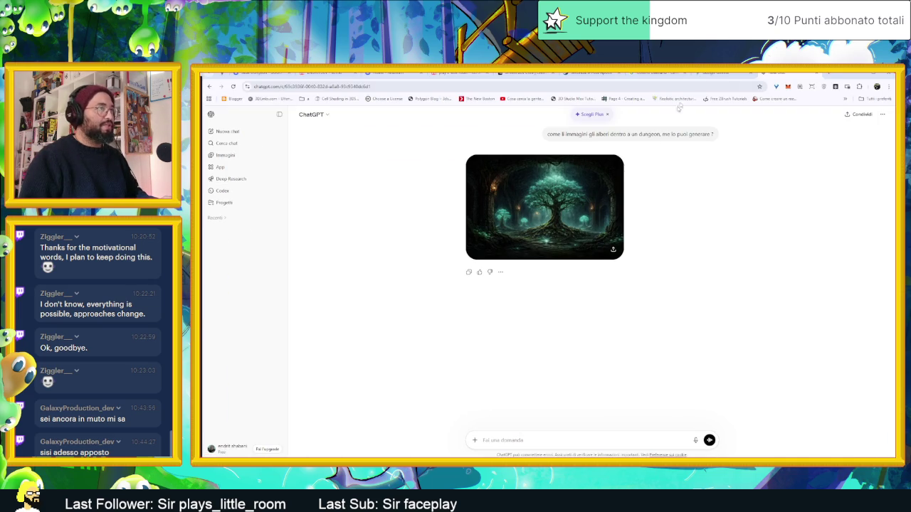
key("ctrl+t")
type("godot ")
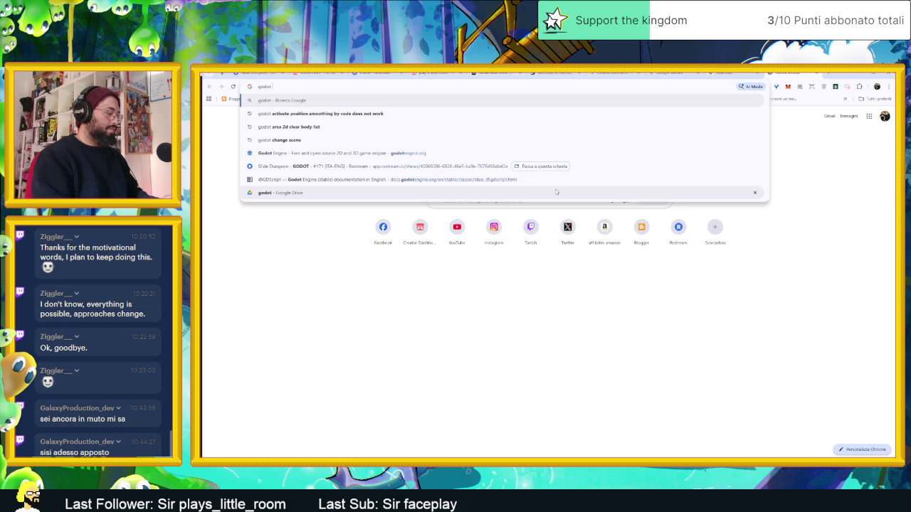
type("poin")
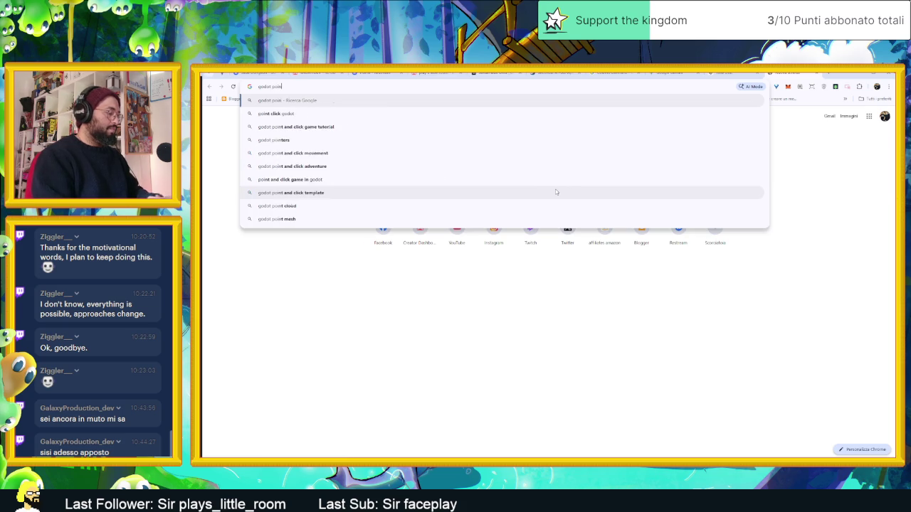
type("t2d li")
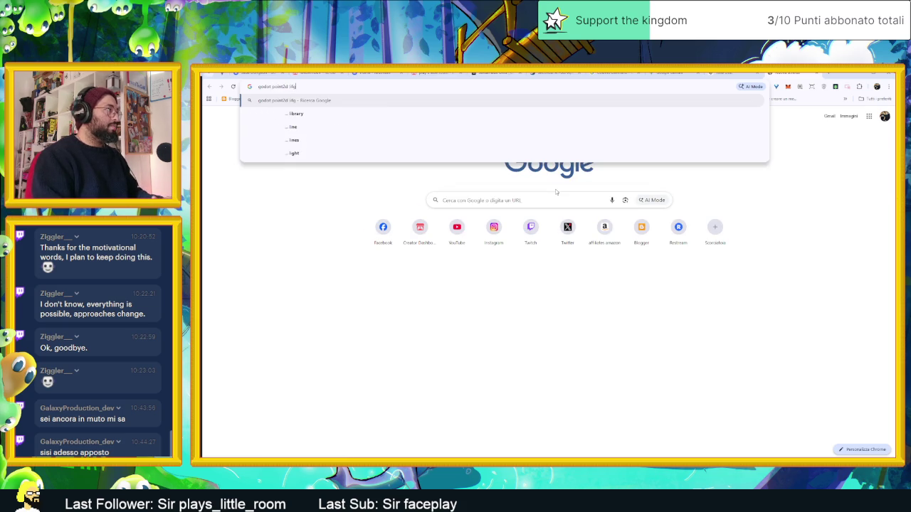
type("ght ")
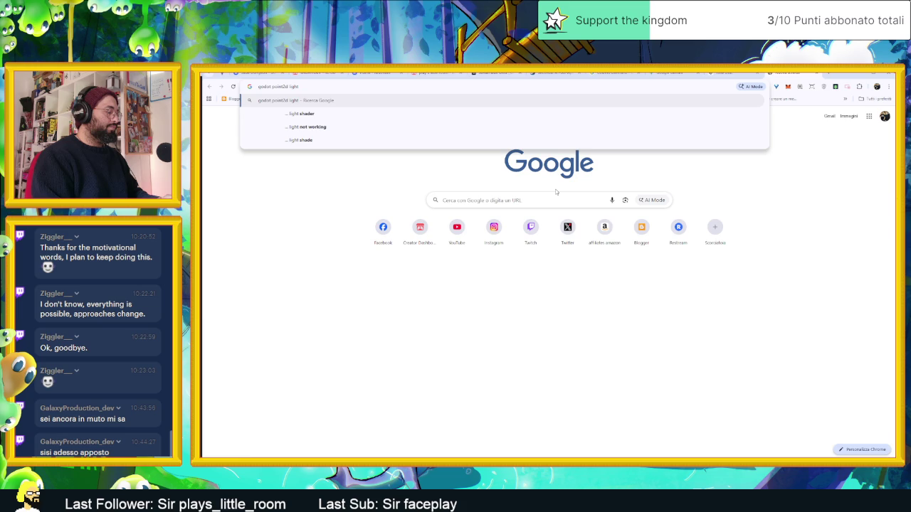
type("change")
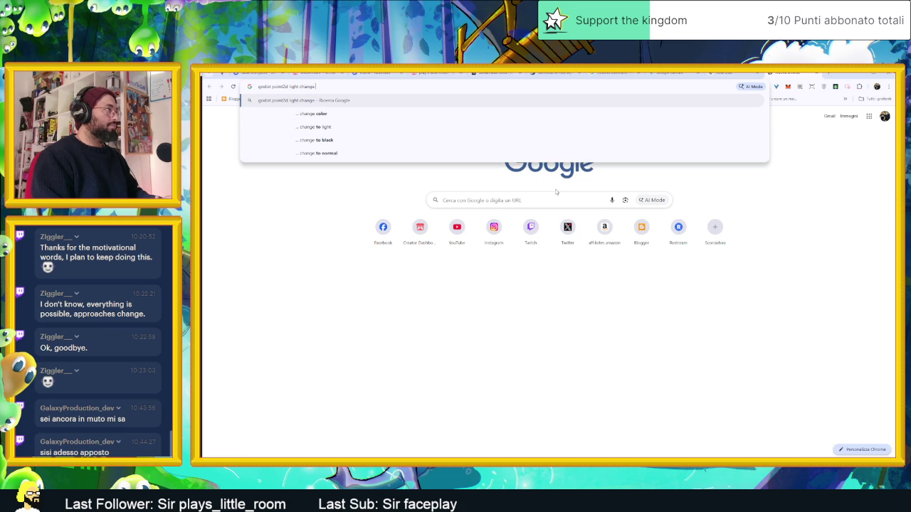
type(" shadow")
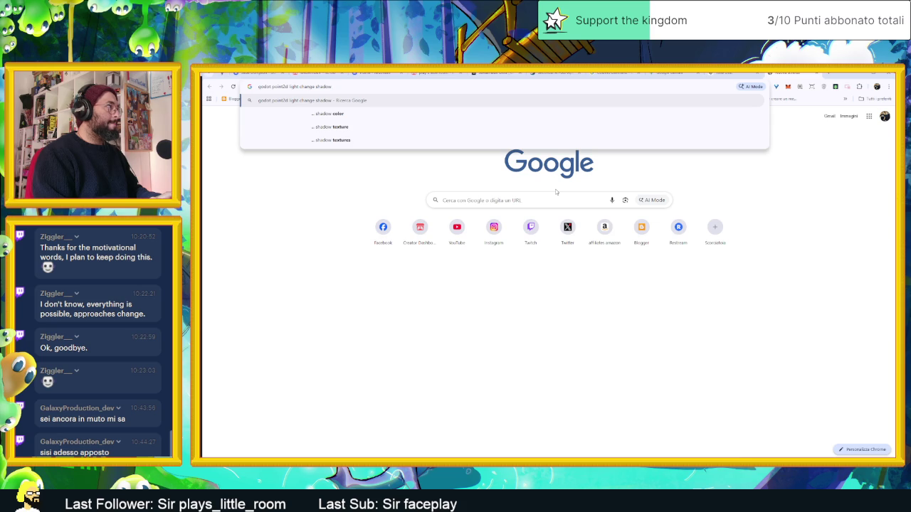
type(" hardness")
key("Return")
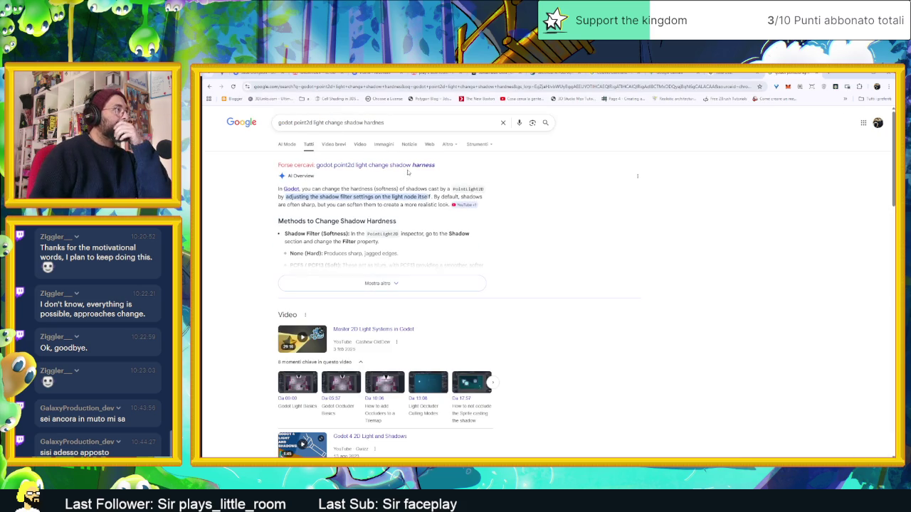
- Follow the corrected search suggestion, read the expanded AI overview on shadow softness, and return to Godot
left_click(410, 166)
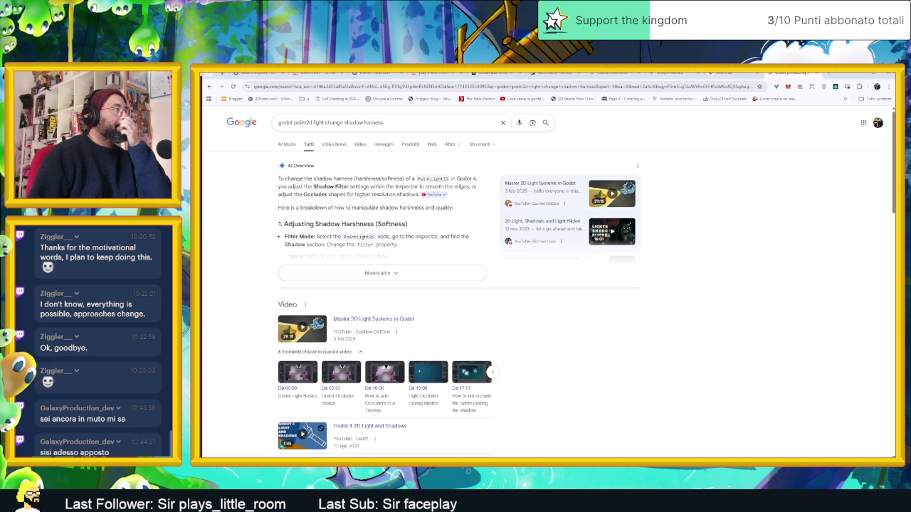
left_click(360, 273)
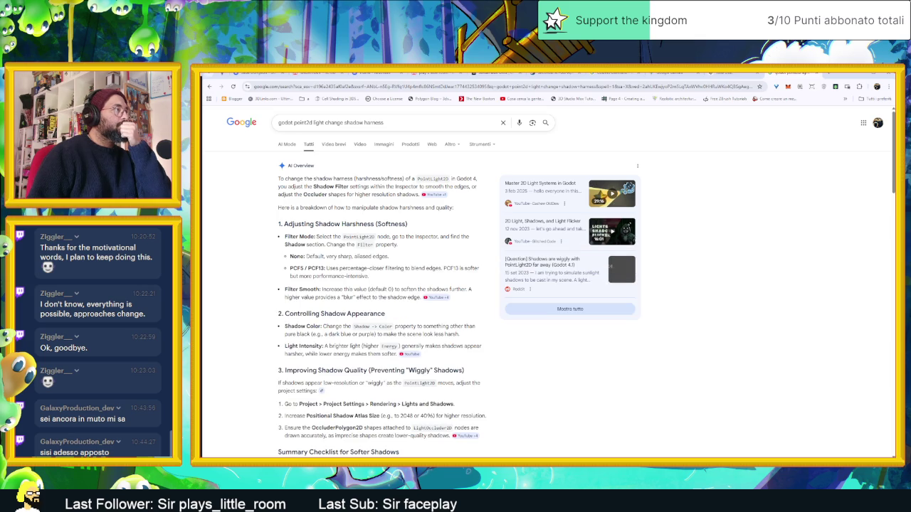
scroll(361, 263, "down", 2)
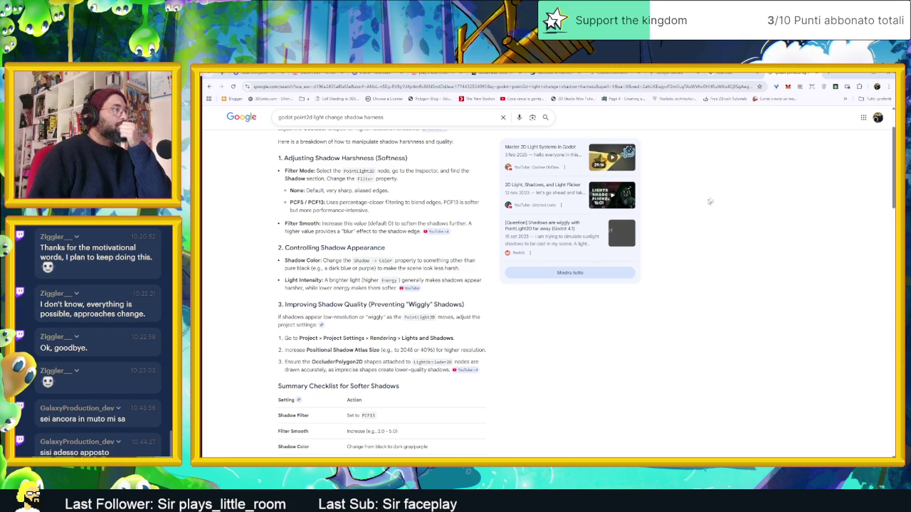
key("alt+Tab")
scroll(600, 248, "up", 4)
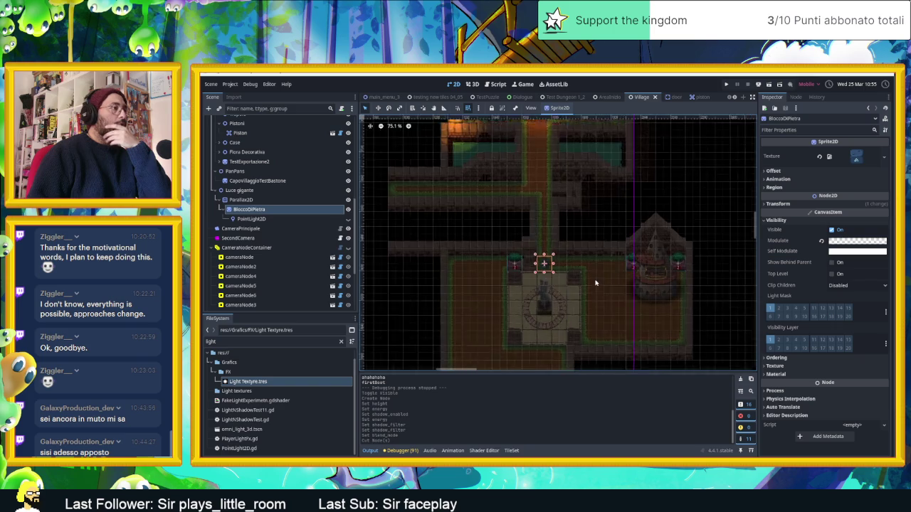
- Make the plaza PointLight2D visible and enable its shadows
left_click(348, 219)
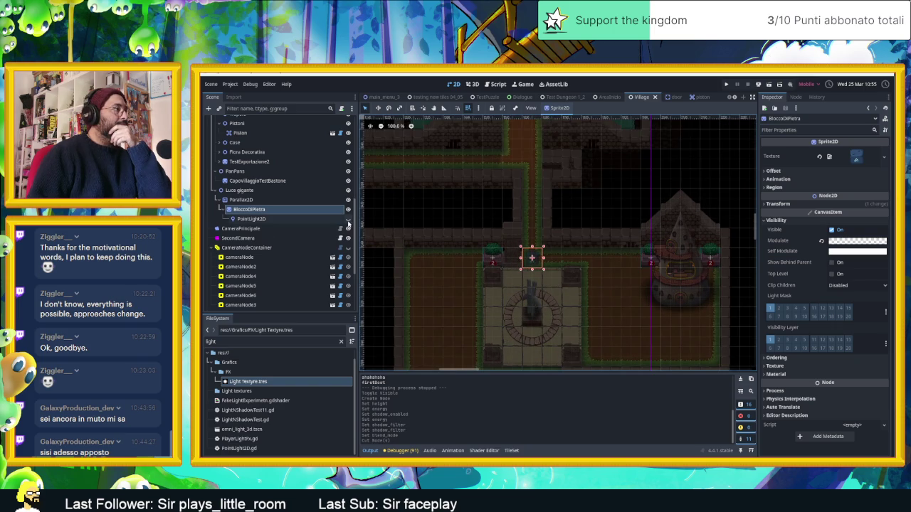
left_click(299, 220)
scroll(575, 316, "up", 2)
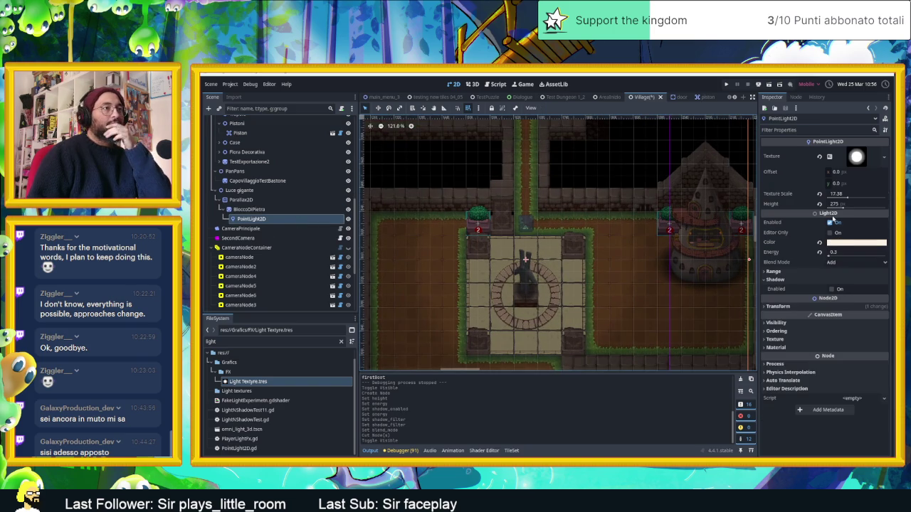
left_click(831, 290)
- Set the PointLight2D's energy to 0.15
left_click_drag(837, 252, 797, 252)
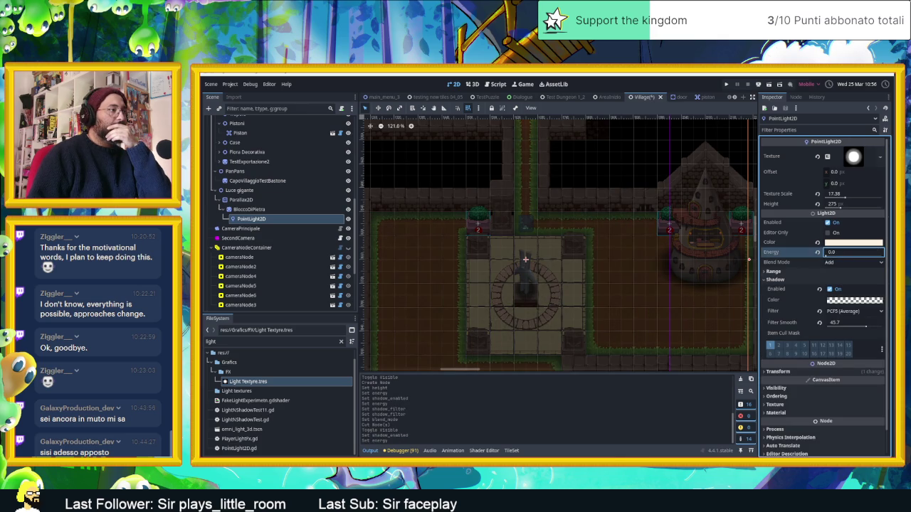
left_click(834, 253)
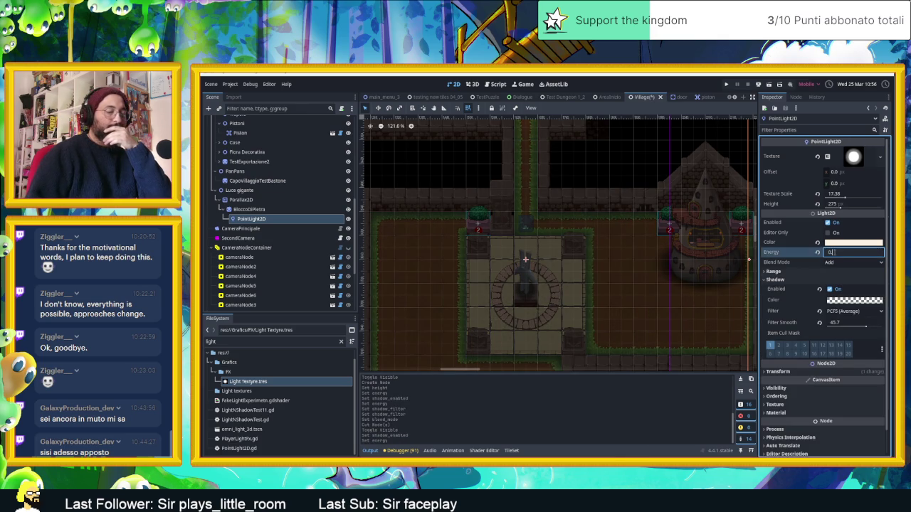
type("5")
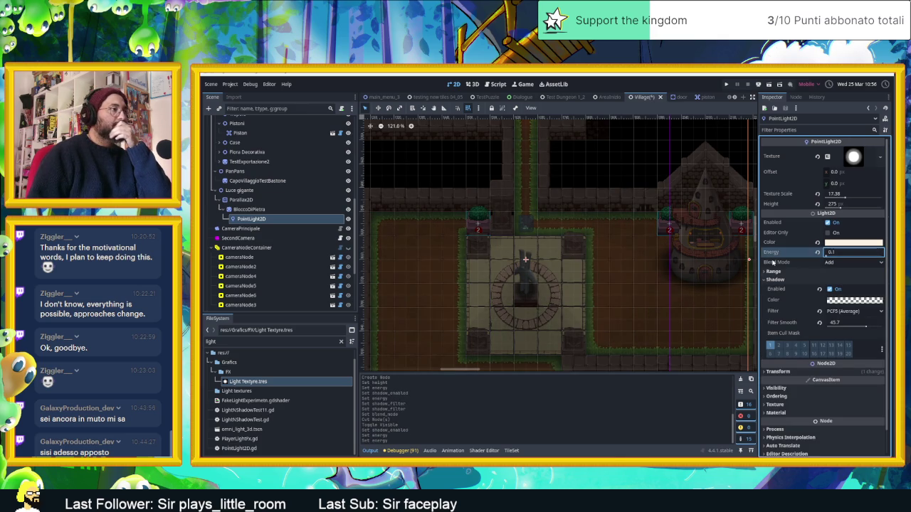
double_click(844, 252)
type("0.2")
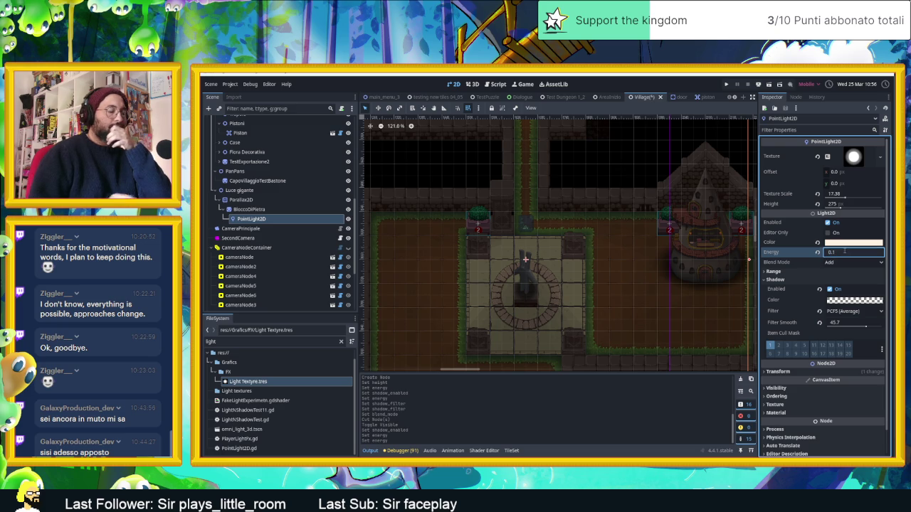
key("Return")
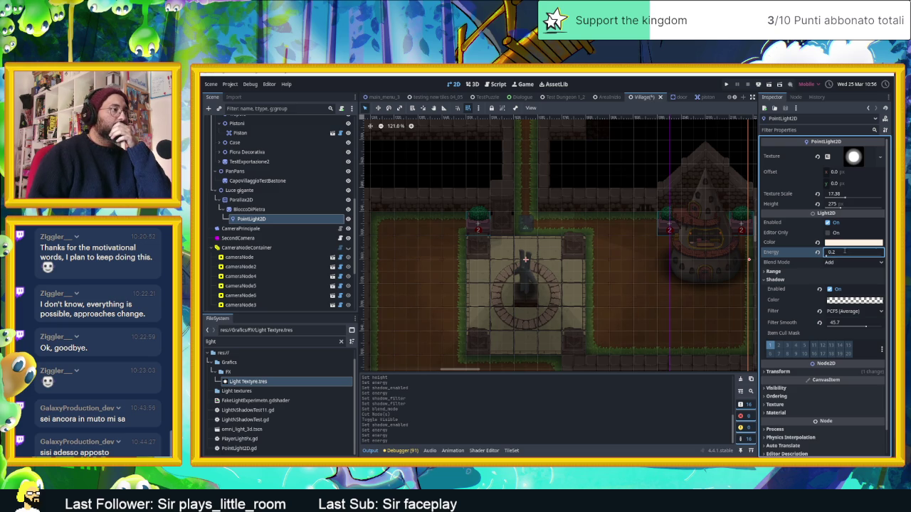
double_click(845, 251)
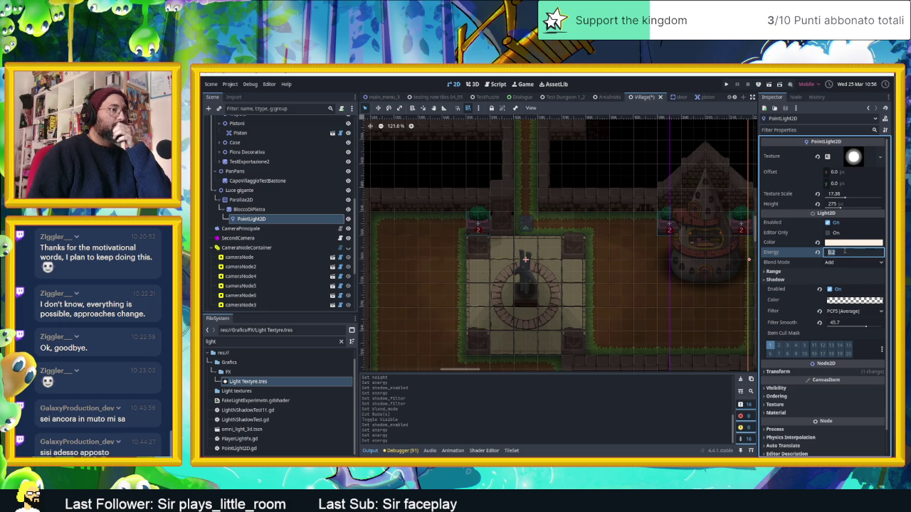
left_click(845, 252)
key("BackSpace")
type("15")
key("Return")
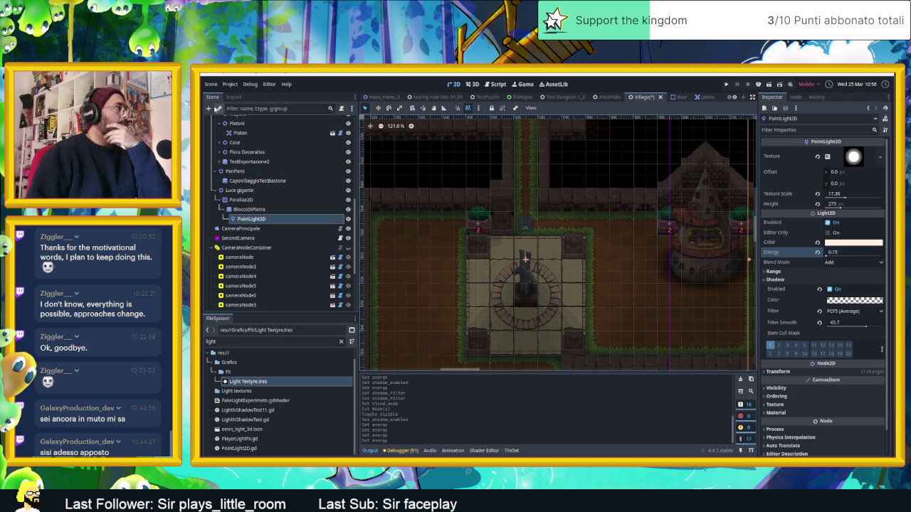
- Add a new PointLight2D as a child of the existing PointLight2D
left_click(251, 209)
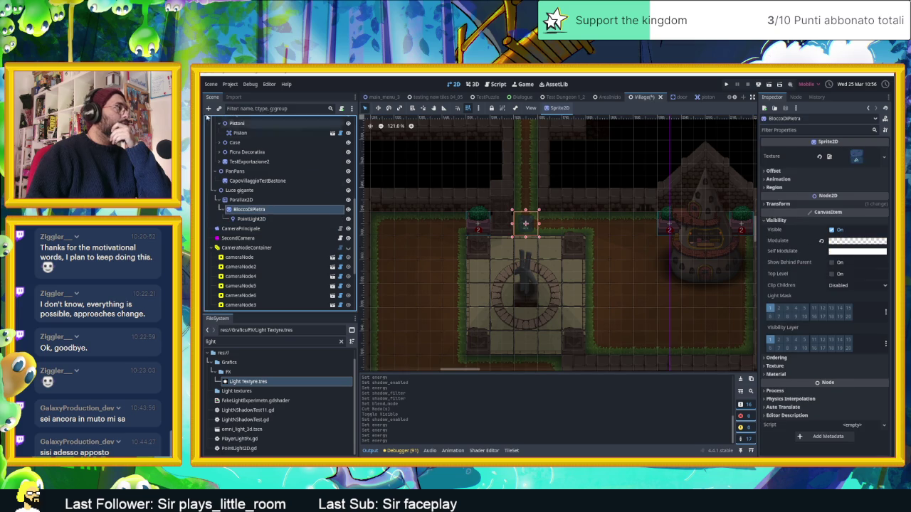
left_click(250, 218)
left_click(208, 108)
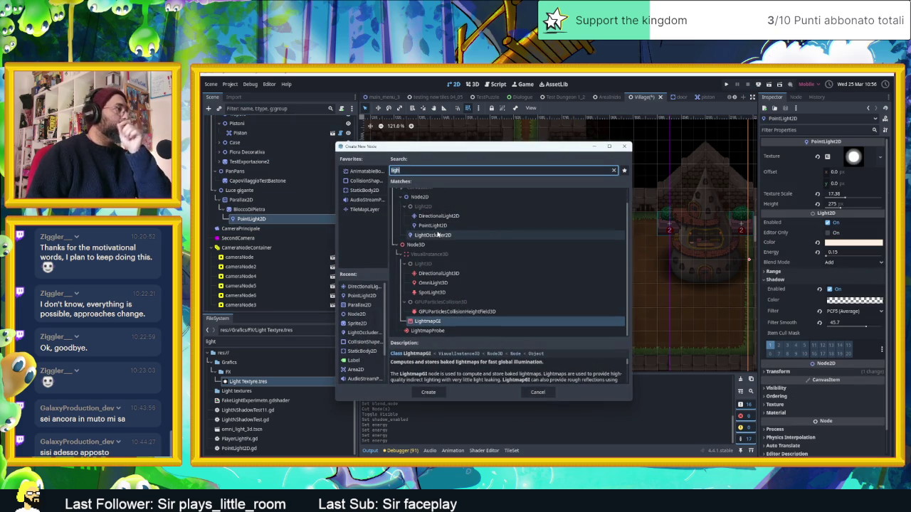
double_click(450, 230)
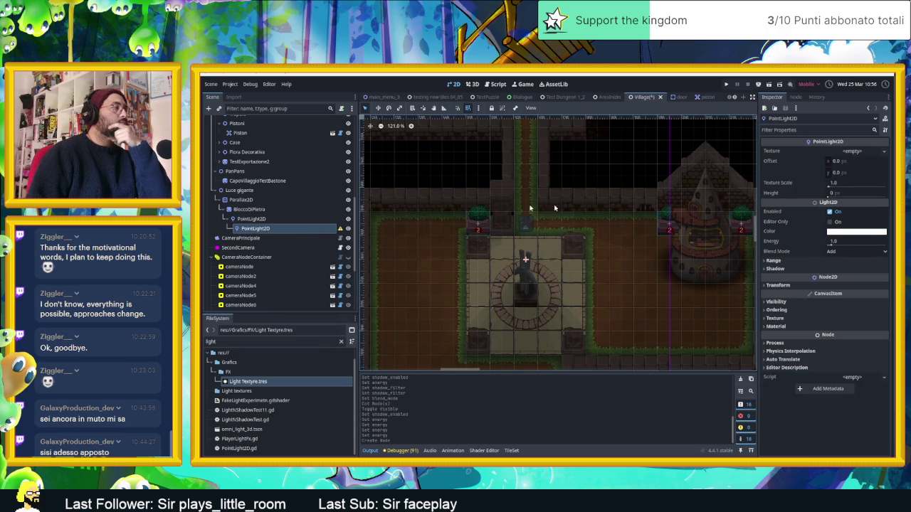
- Give the child PointLight2D the Light Texyture.tres texture and the parent's 17.38 texture scale
left_click(305, 217)
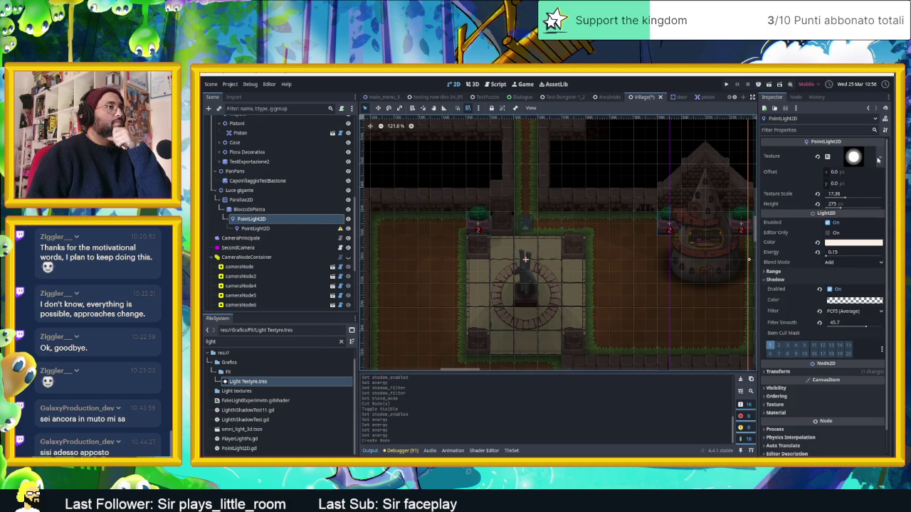
left_click(285, 228)
mouse_move(262, 381)
left_mouse_down()
mouse_move(566, 334)
mouse_move(854, 170)
mouse_move(852, 152)
left_mouse_up()
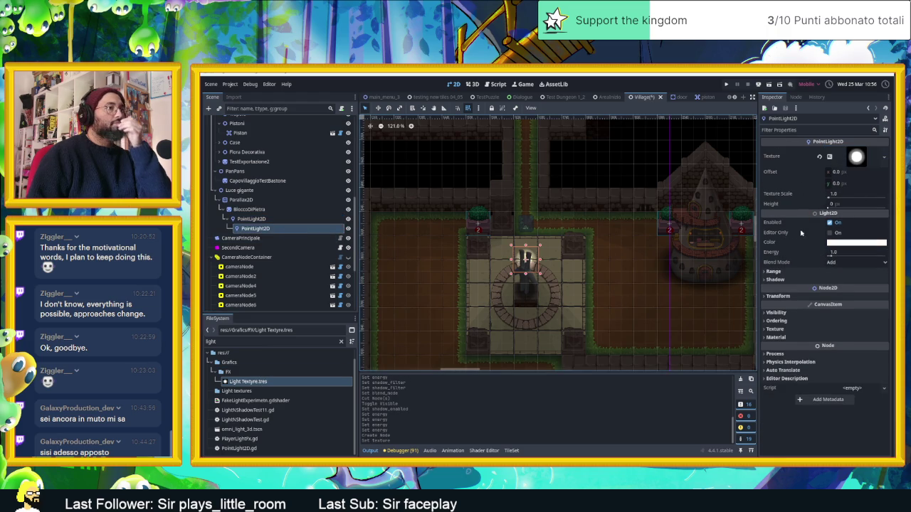
left_click(285, 220)
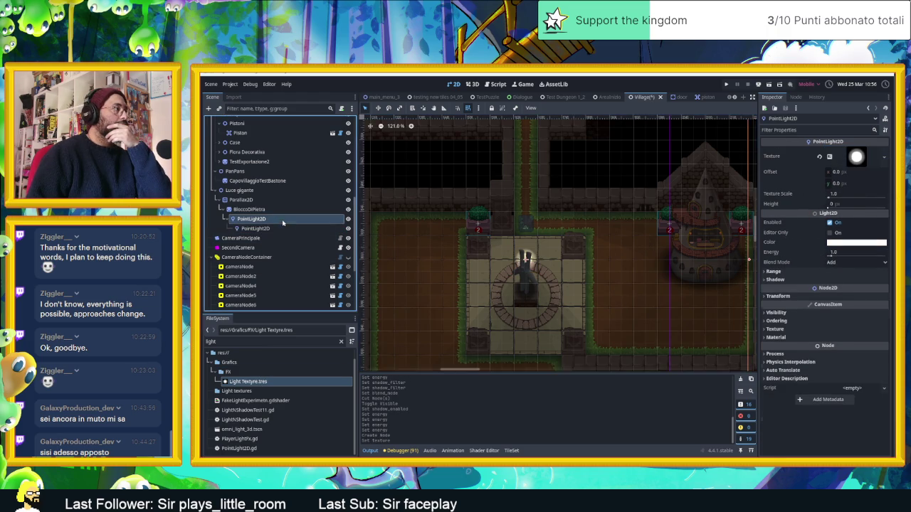
right_click(777, 197)
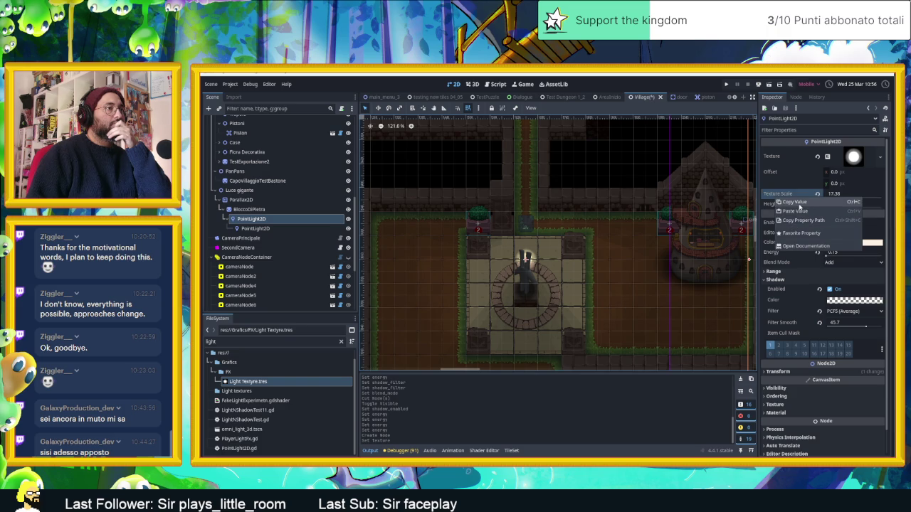
left_click(799, 204)
left_click(288, 228)
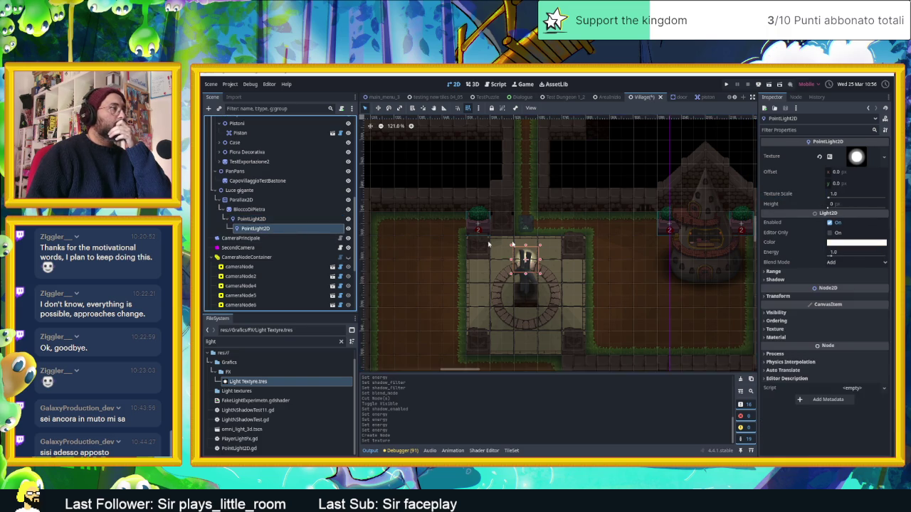
right_click(776, 204)
left_click(779, 198)
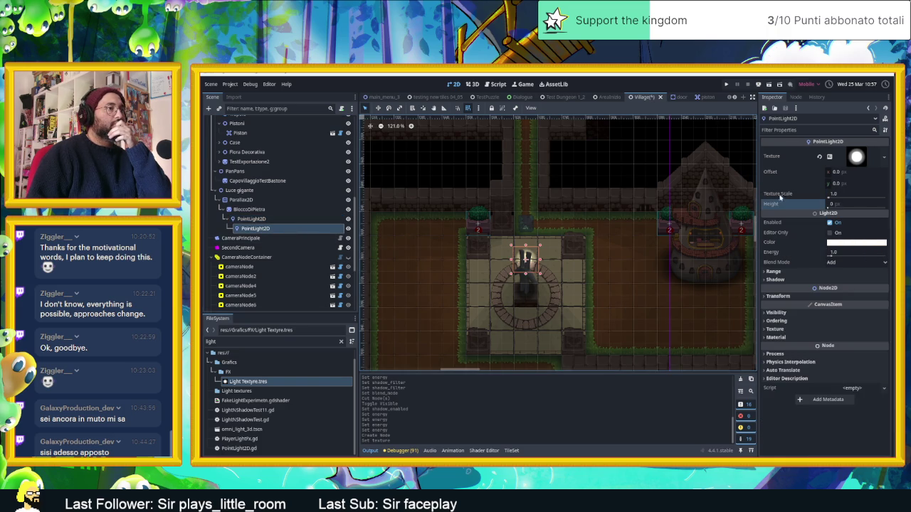
right_click(781, 197)
left_click(785, 207)
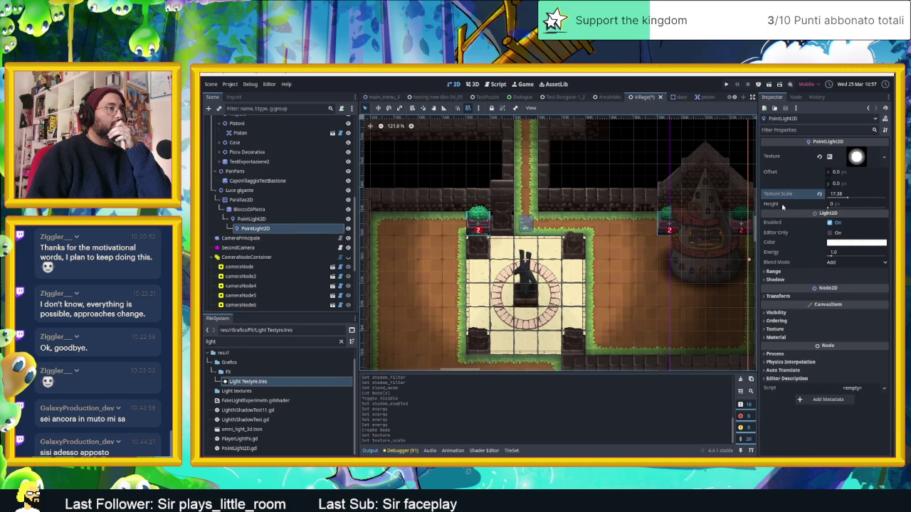
- Set the child light's energy to 0.4
left_click(840, 252)
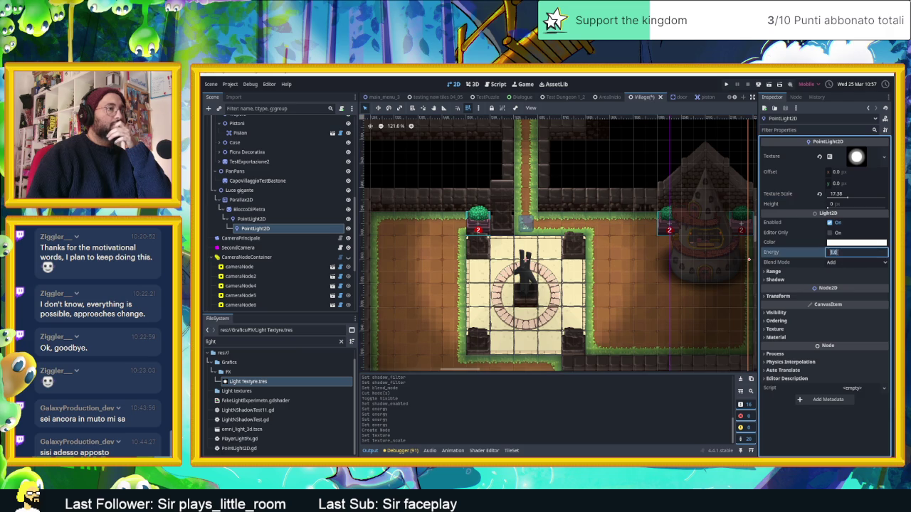
type("0.3")
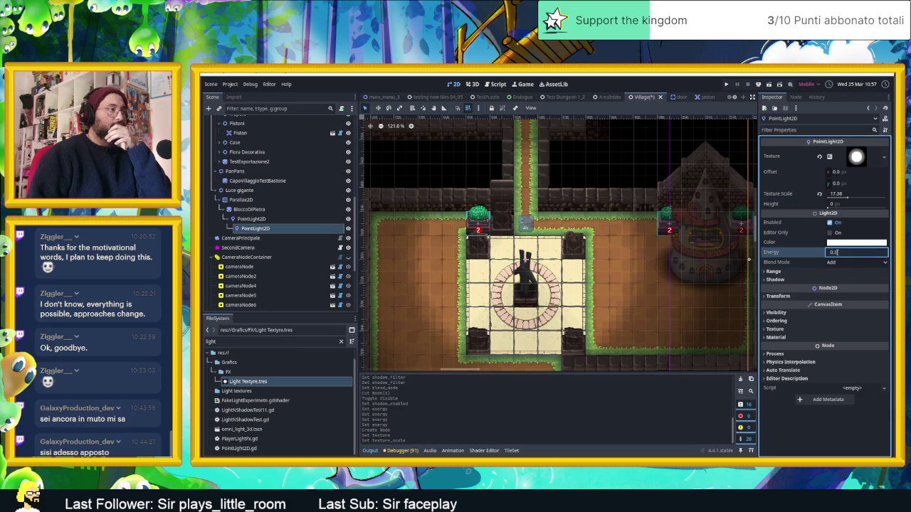
key("Return")
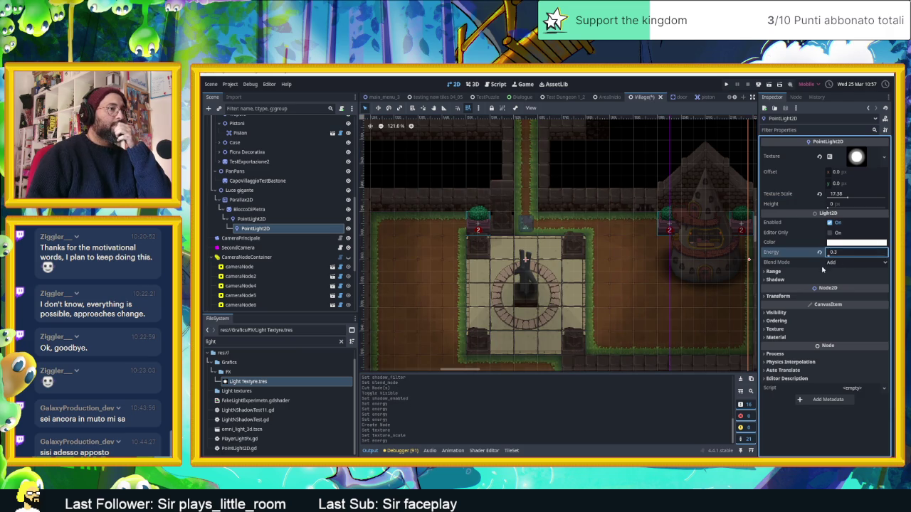
key("Return")
left_click(846, 253)
type("4")
key("Return")
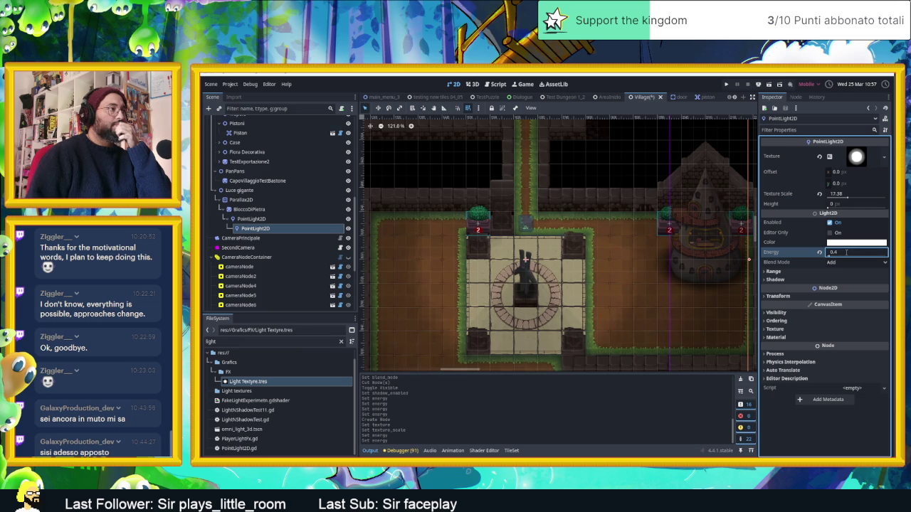
key("Return")
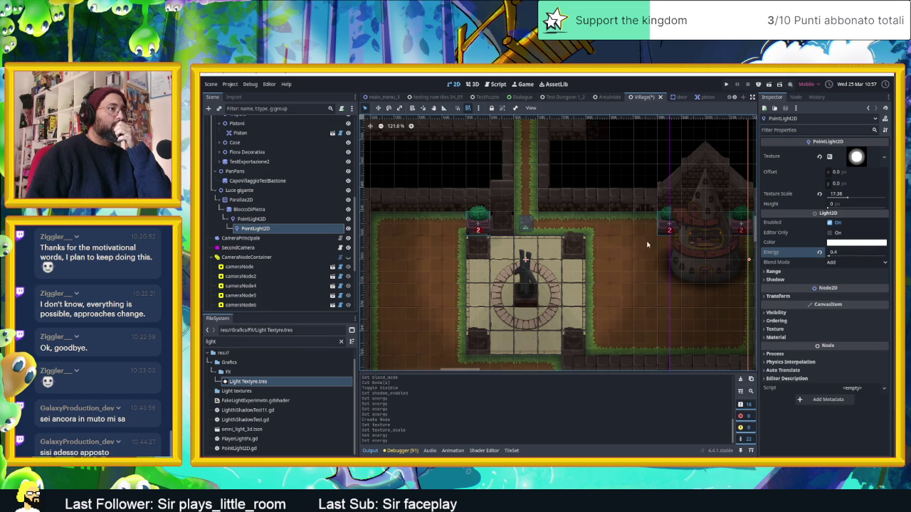
- Copy the parent light's height of 275 onto the child PointLight2D
left_click(284, 218)
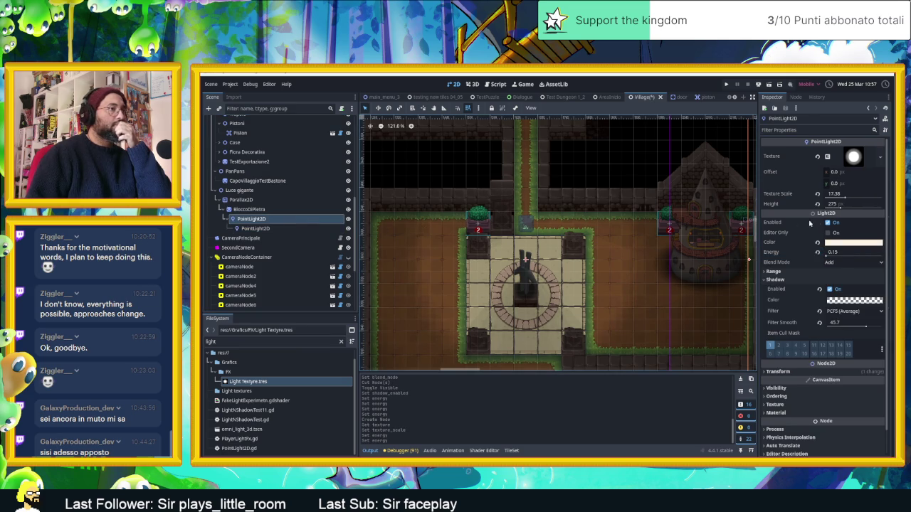
left_click(787, 205)
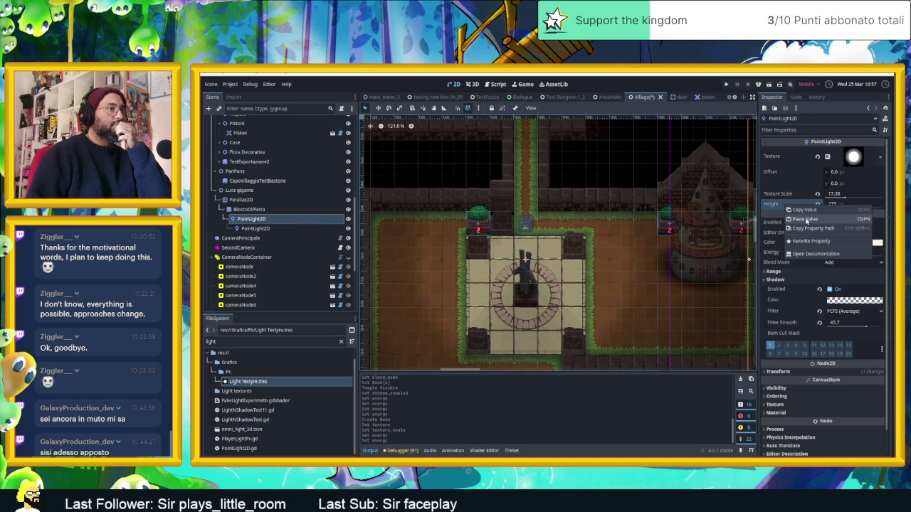
left_click(263, 229)
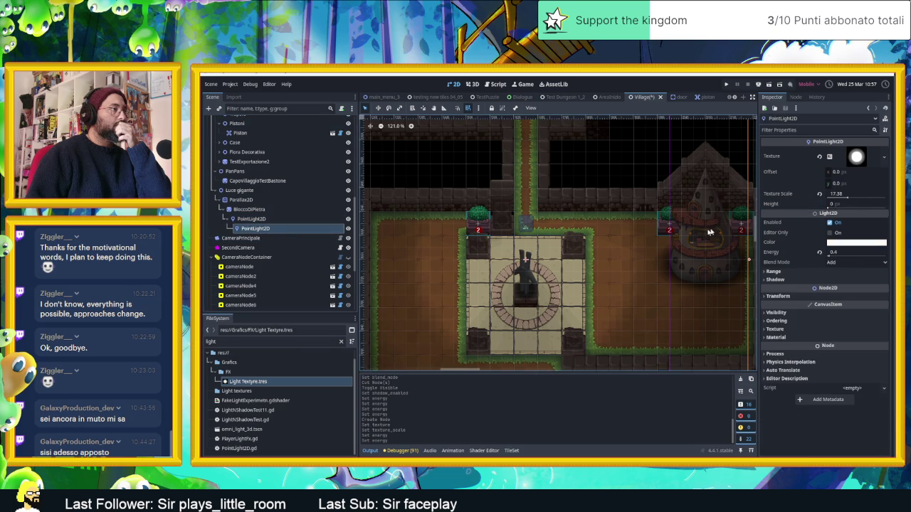
right_click(798, 205)
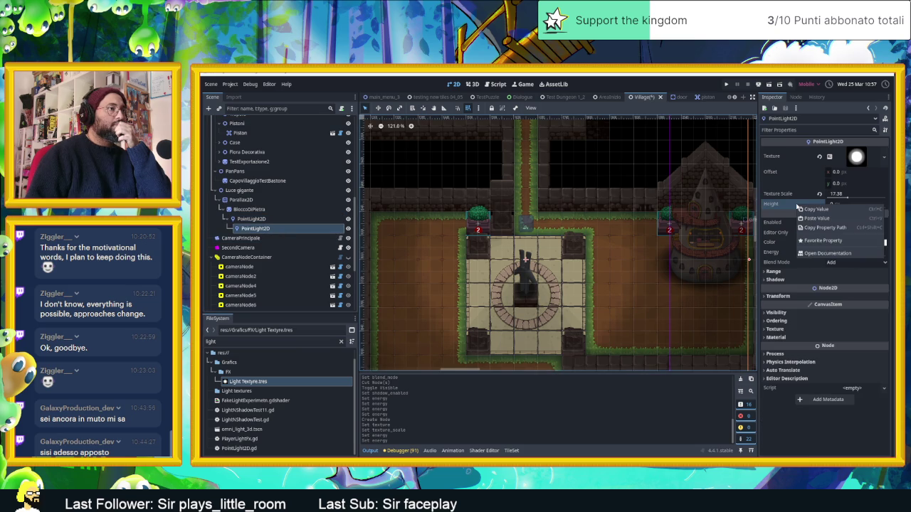
left_click(815, 218)
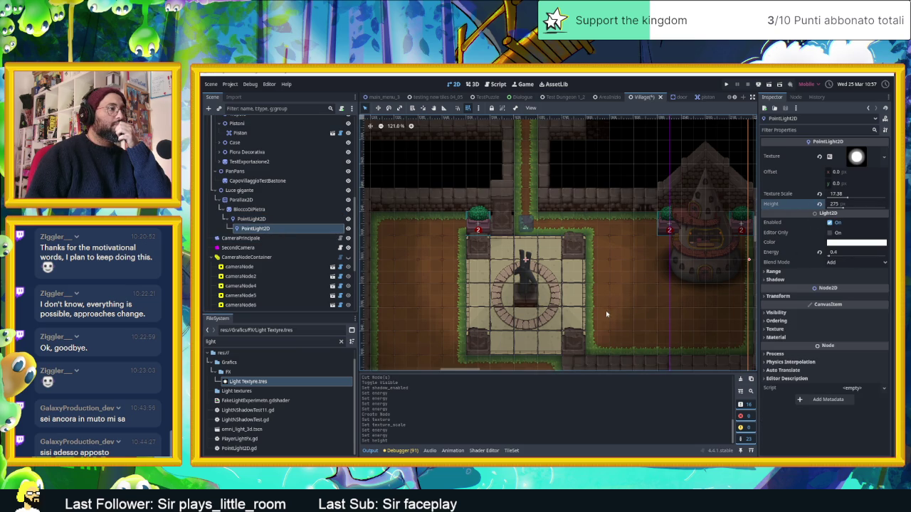
scroll(606, 314, "up", 2)
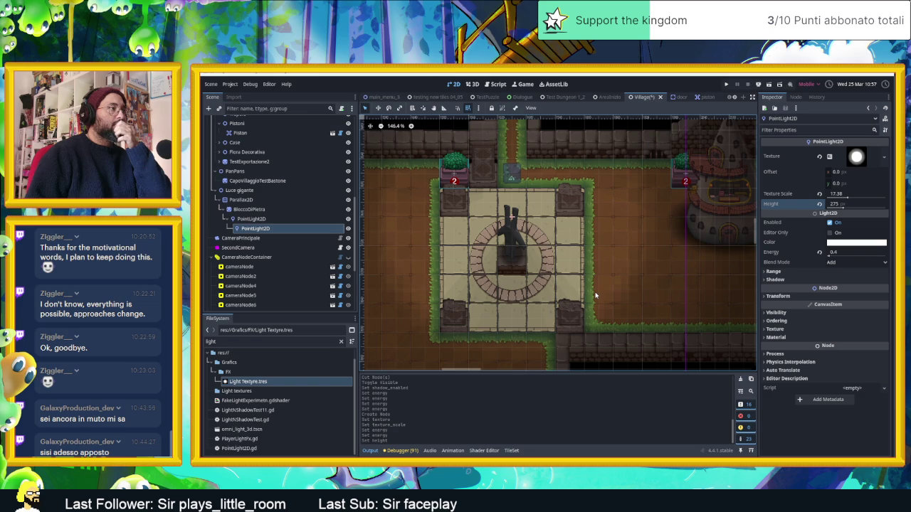
scroll(597, 294, "down", 6)
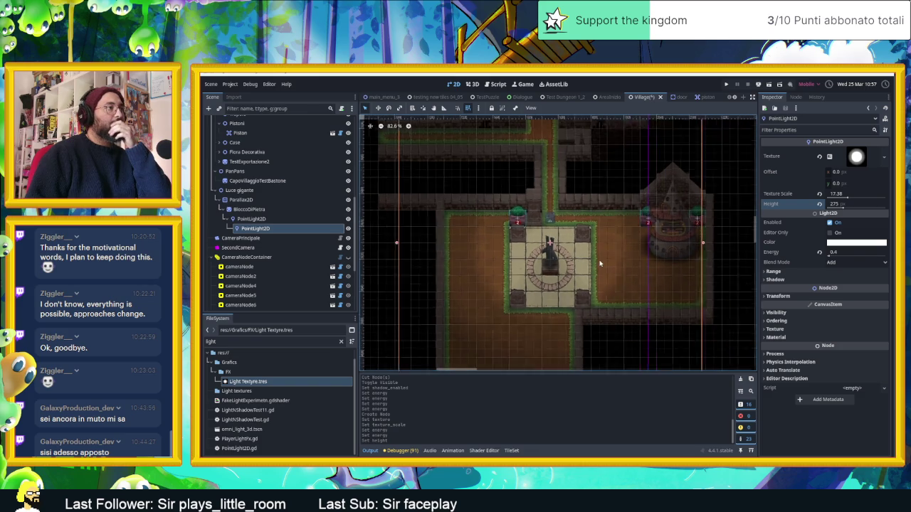
scroll(600, 263, "up", 3)
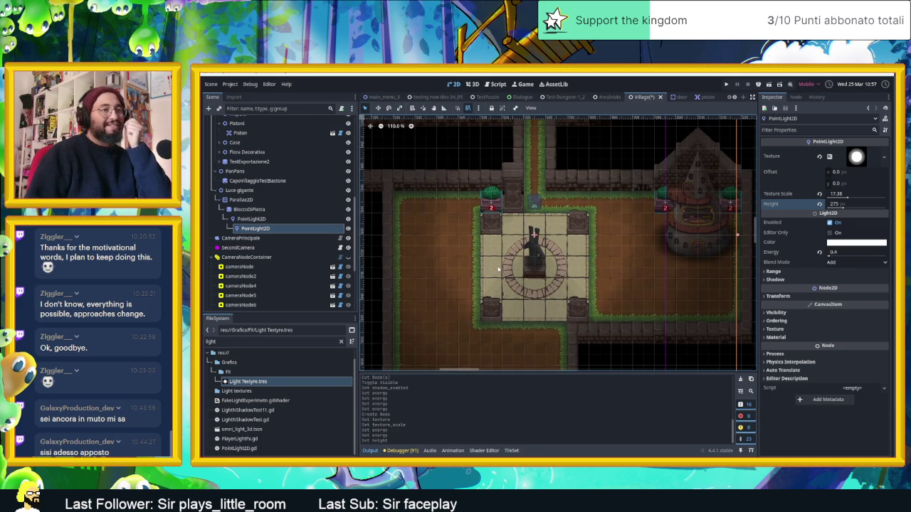
scroll(532, 267, "up", 4)
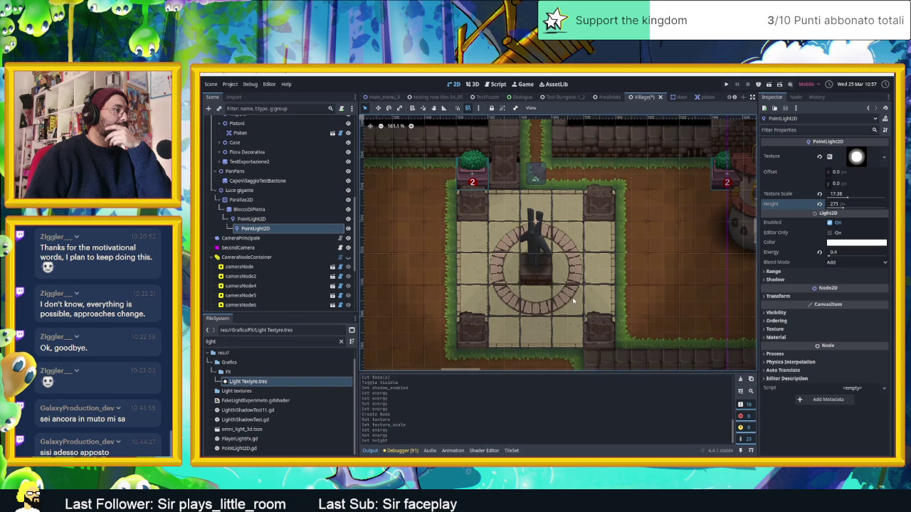
left_click_drag(573, 302, 574, 278)
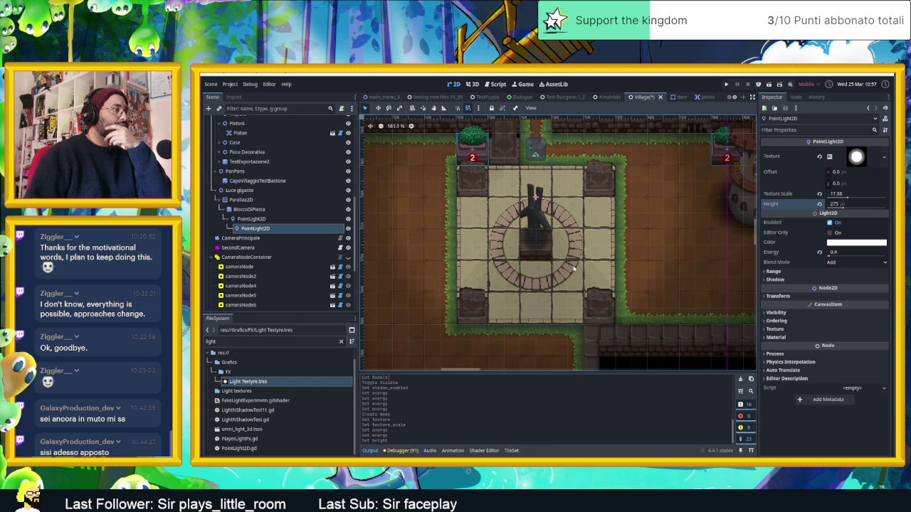
left_click(282, 219)
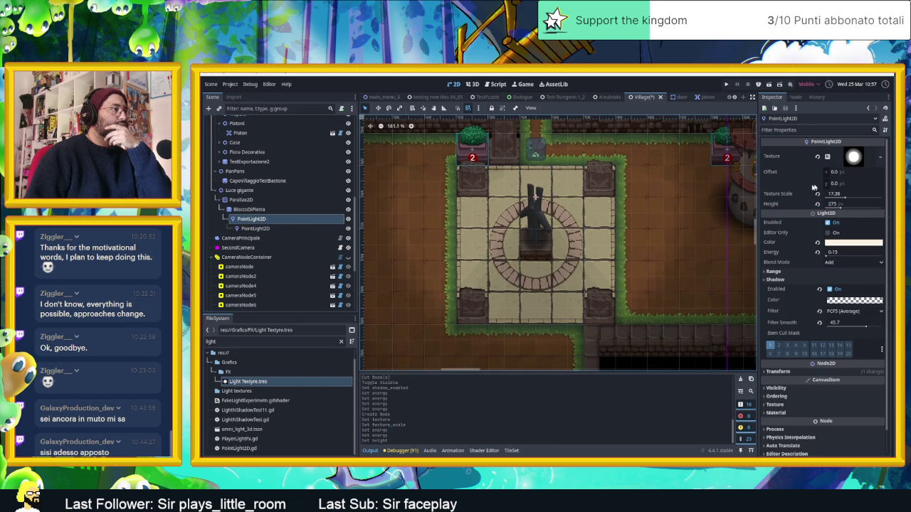
mouse_move(772, 205)
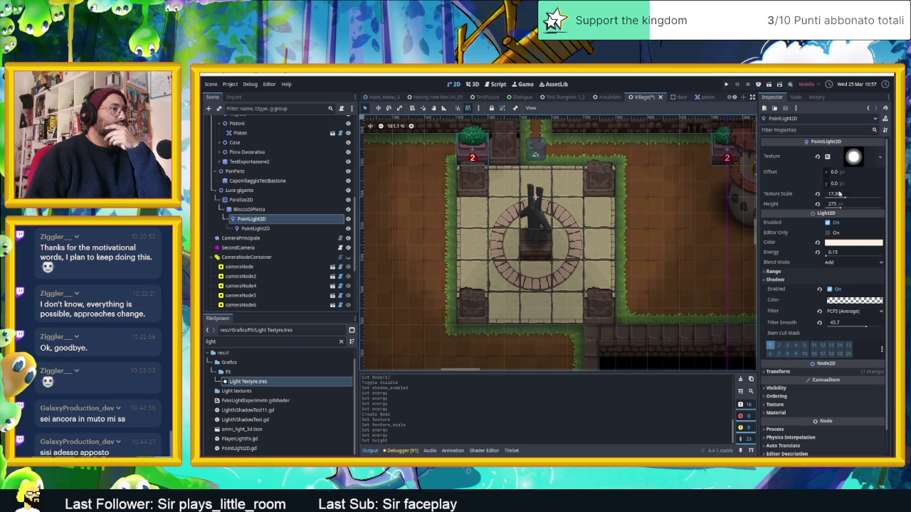
scroll(792, 235, "down", 1)
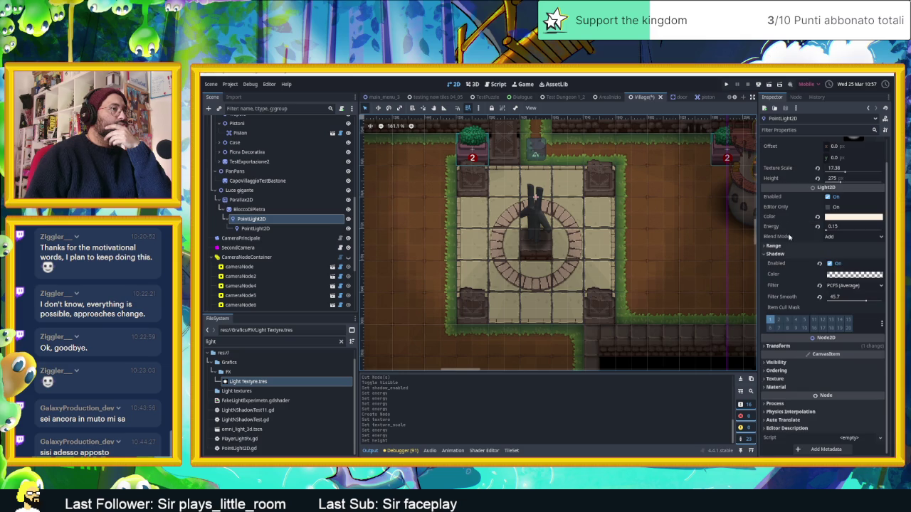
- Move the parent PointLight2D down to position y 112.29 px
left_click(779, 346)
mouse_move(854, 366)
left_mouse_down()
mouse_move(888, 367)
mouse_move(878, 367)
left_mouse_up()
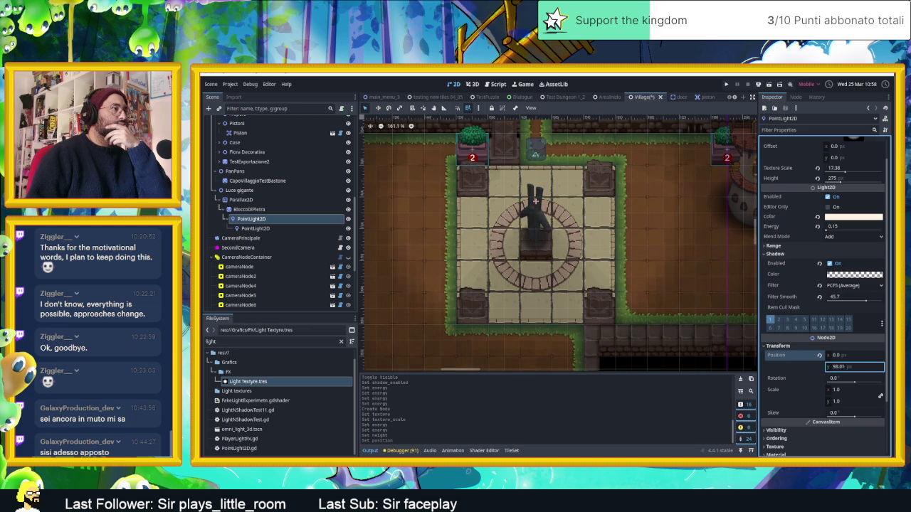
left_click_drag(878, 367, 881, 367)
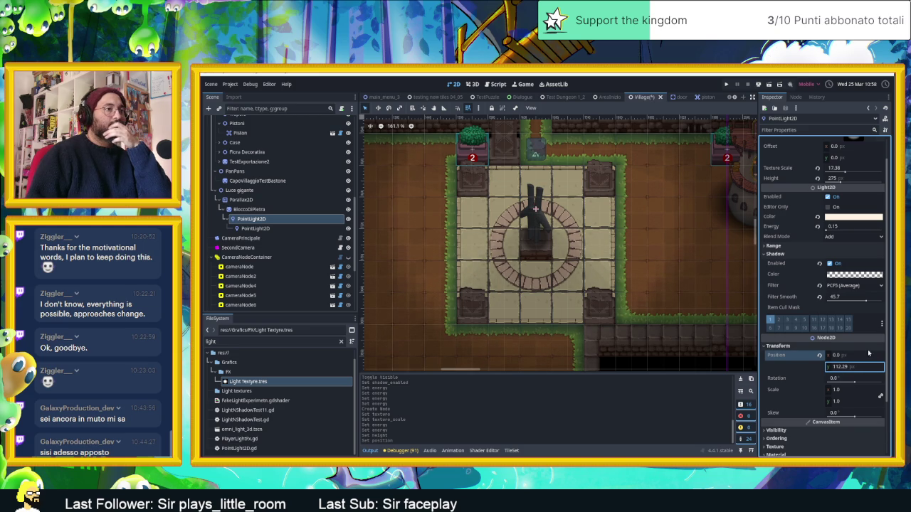
- Try None (Fast) shadow filtering, then restore PCF5 (Average)
left_click(852, 287)
left_click(845, 296)
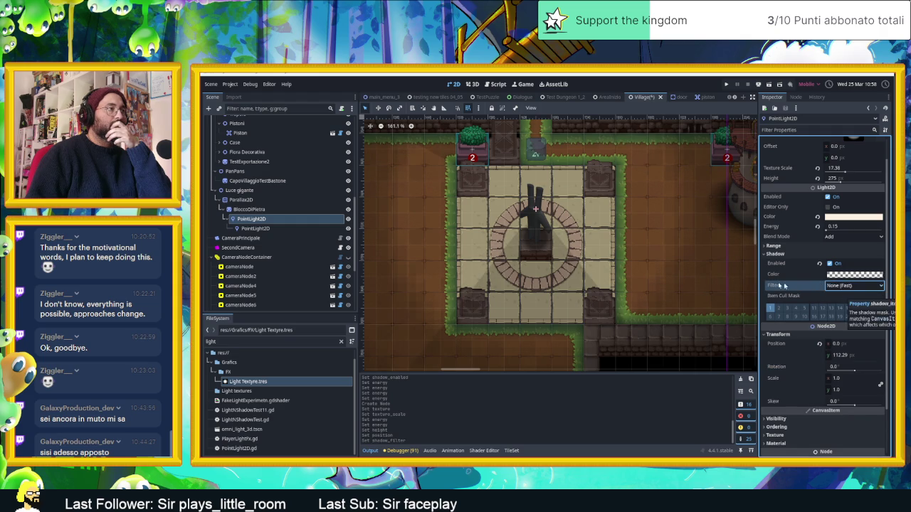
left_click(843, 285)
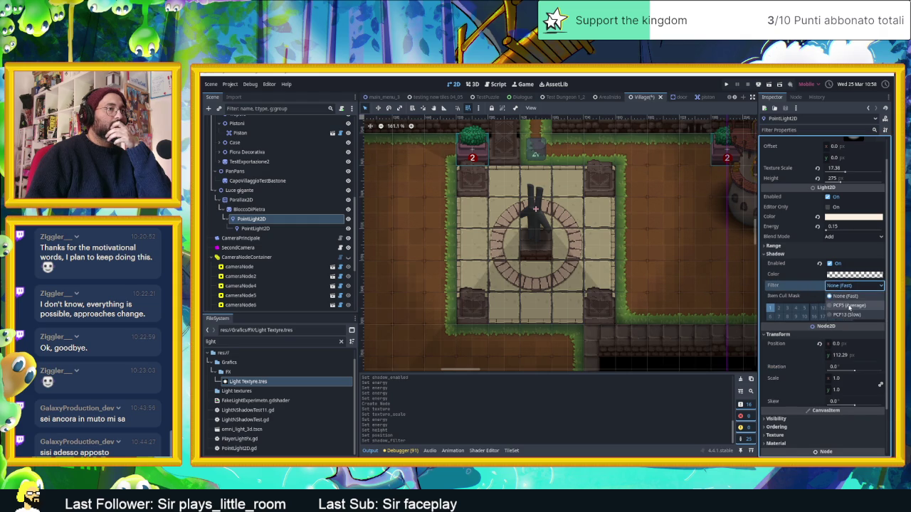
left_click(842, 306)
scroll(661, 276, "down", 2)
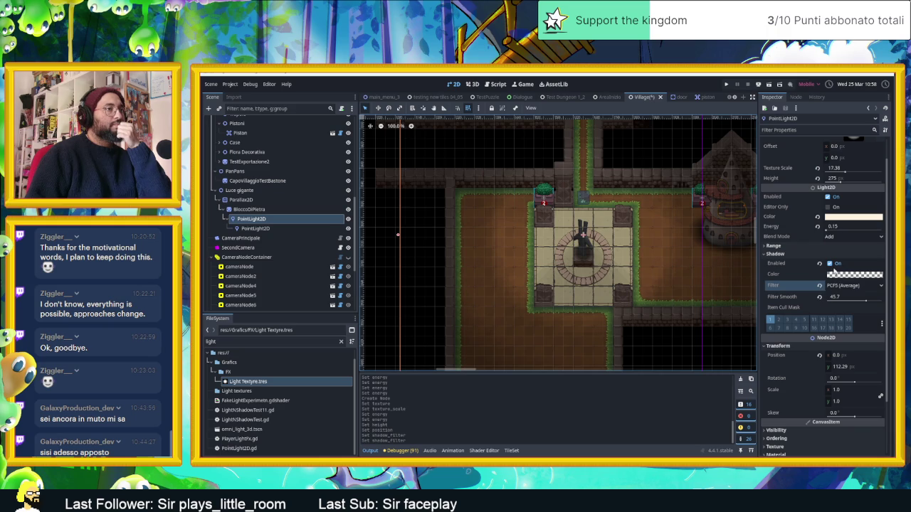
left_click(349, 219)
- Toggle the parent light on and off to compare the lighting, leaving it visible
left_click(349, 219)
left_click(349, 219)
left_click(349, 219)
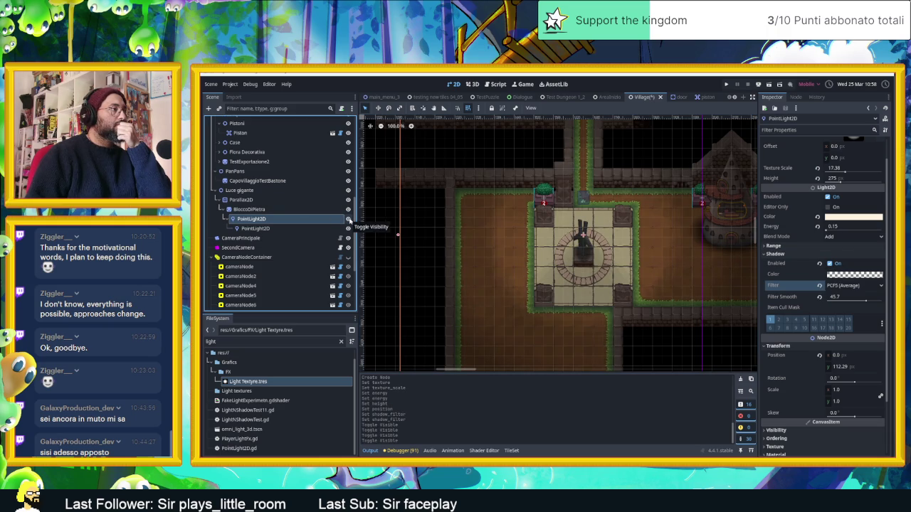
left_click(349, 219)
left_click(348, 220)
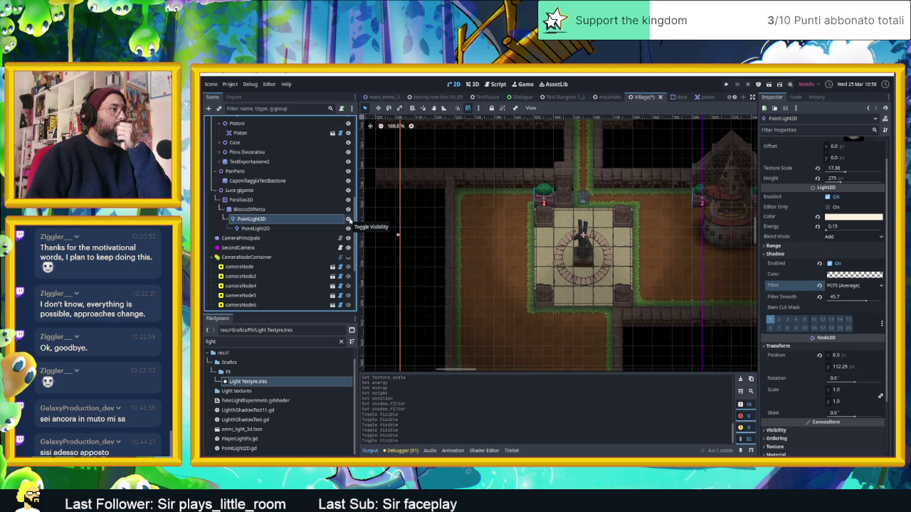
left_click(349, 219)
left_click(349, 219)
- Tint the parent PointLight2D's light colour red
left_click(848, 219)
left_click_drag(857, 276, 878, 267)
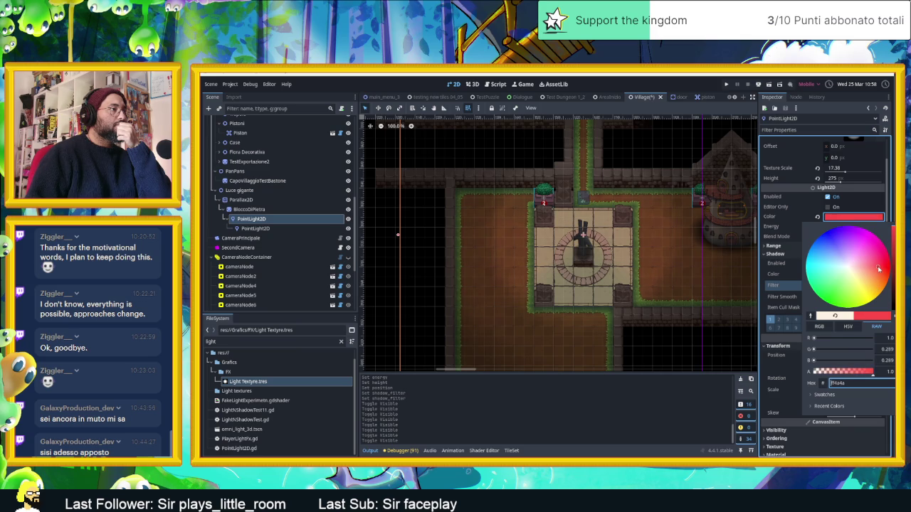
left_click(411, 240)
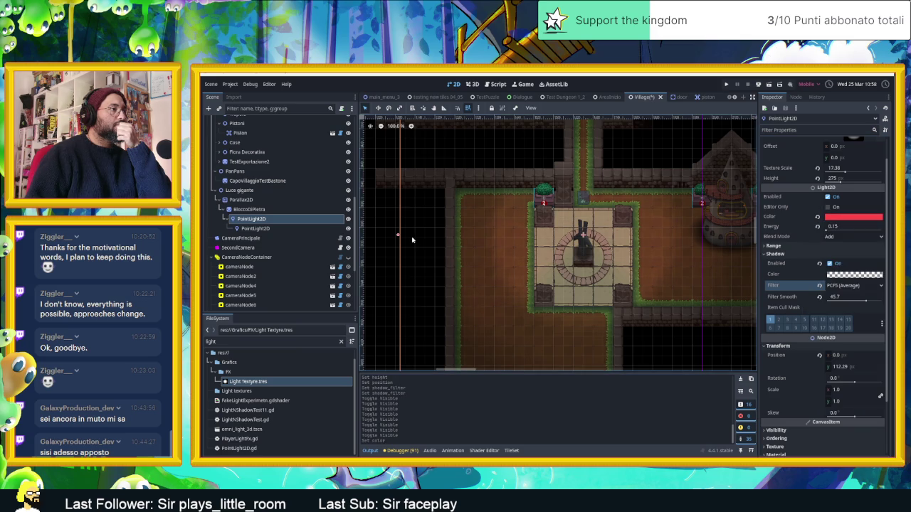
scroll(610, 262, "up", 5)
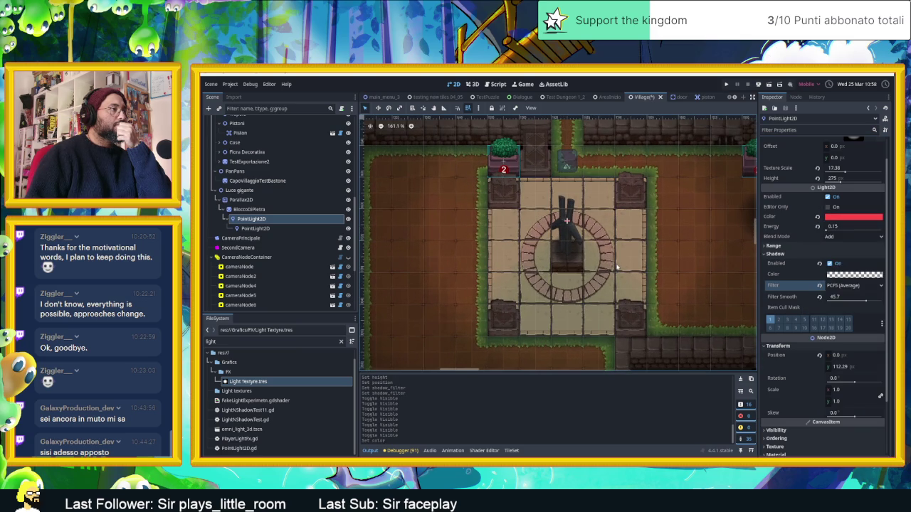
left_click(621, 262)
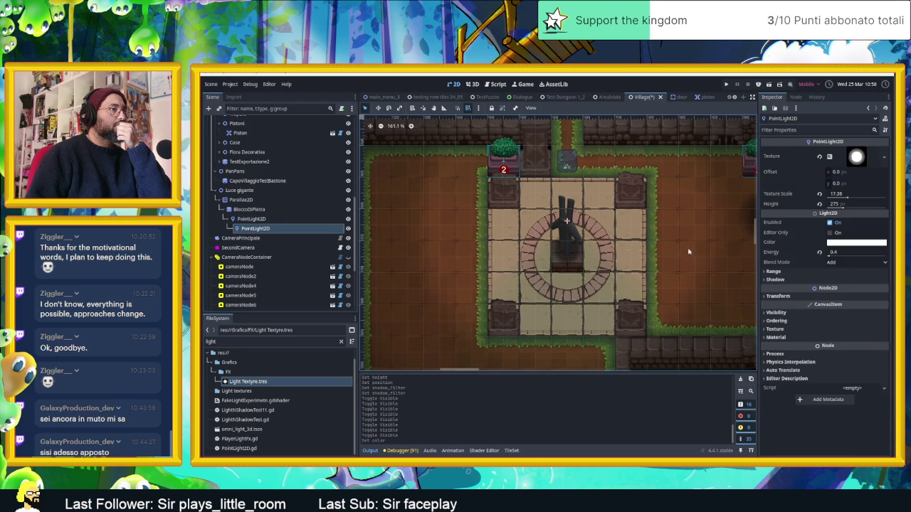
- Change the child PointLight2D's colour from plain white to a pale blue tint
left_click(854, 243)
left_click_drag(858, 292, 844, 289)
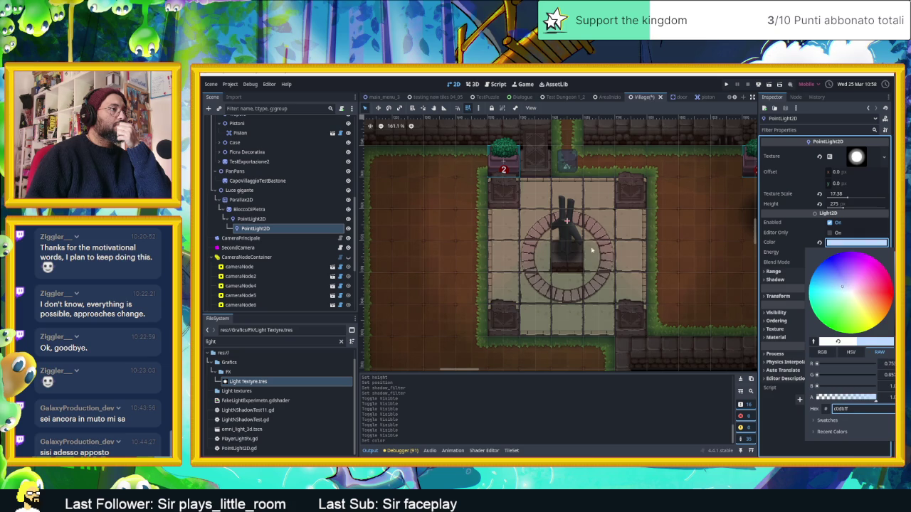
scroll(592, 249, "down", 4)
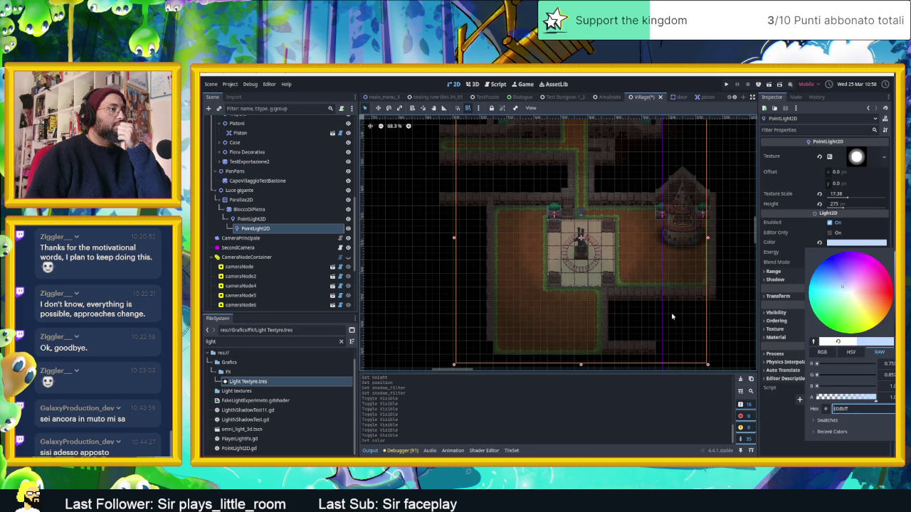
left_click(669, 317)
scroll(593, 269, "up", 3)
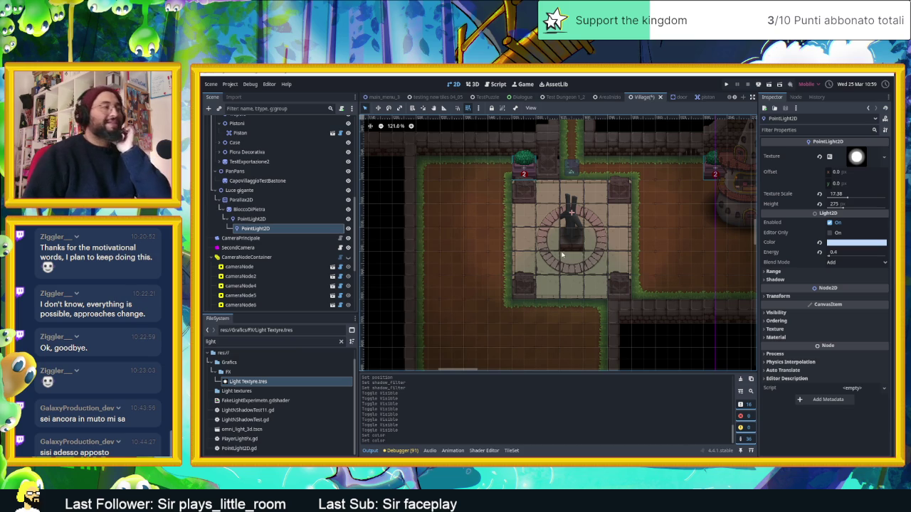
scroll(562, 255, "down", 3)
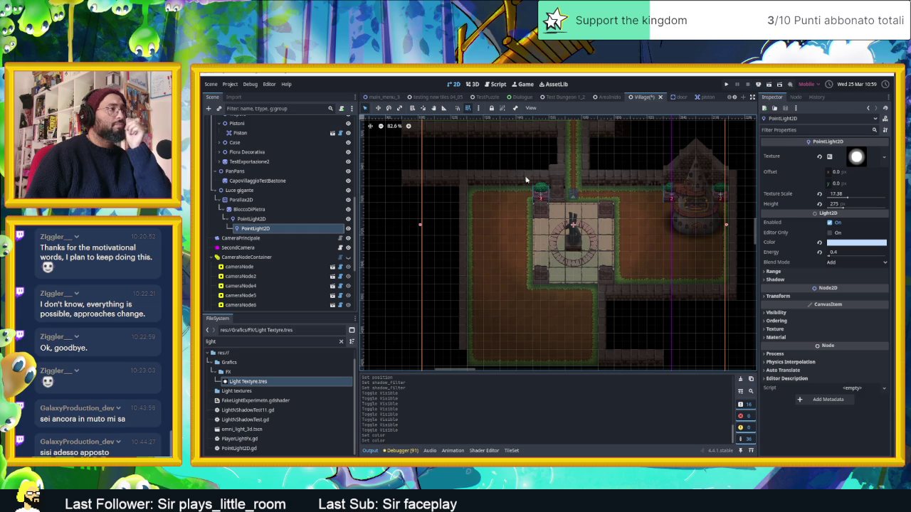
- Hide the Luce gigante light, leaving only the smaller lights on the plaza
scroll(541, 195, "up", 2)
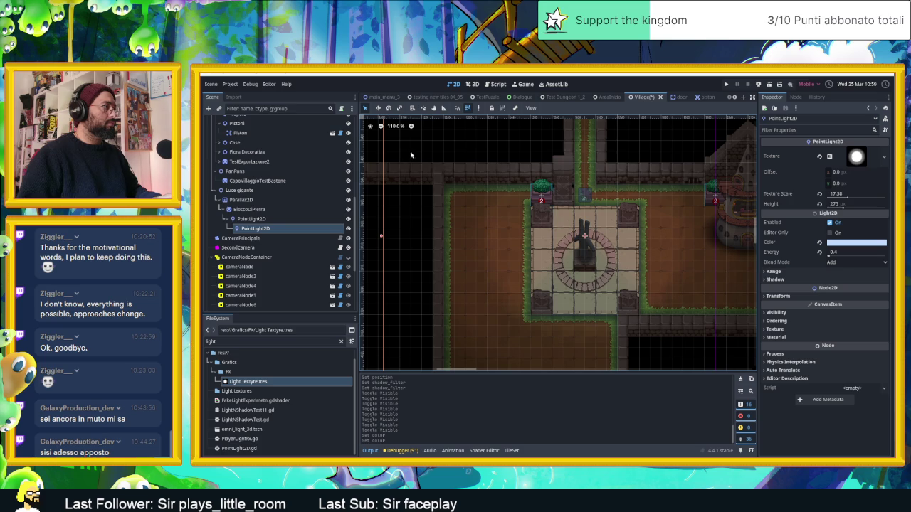
left_click(348, 190)
- Duplicate GreenPlantPaleVase8 and place the copy, GreenPlantPaleVase11, 60 px left at (1470, 3570)
left_click(541, 191)
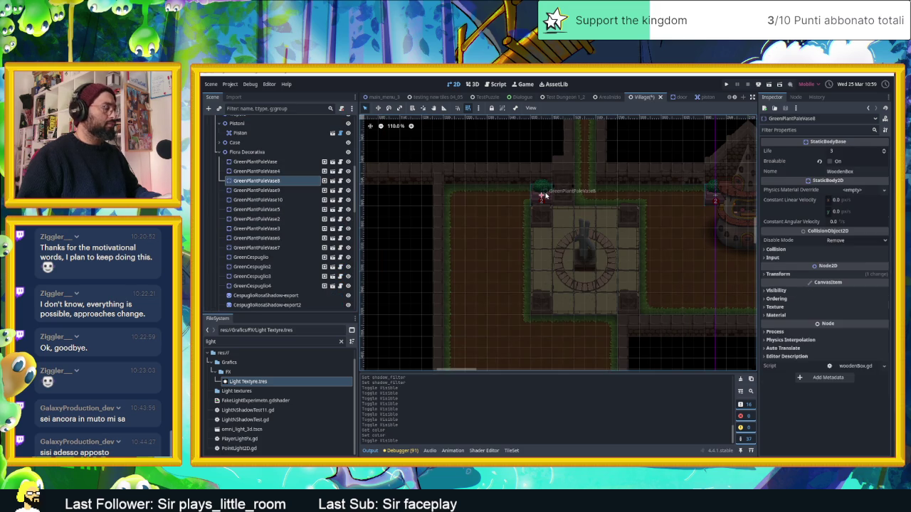
left_click_drag(539, 194, 519, 195)
key("ctrl+z")
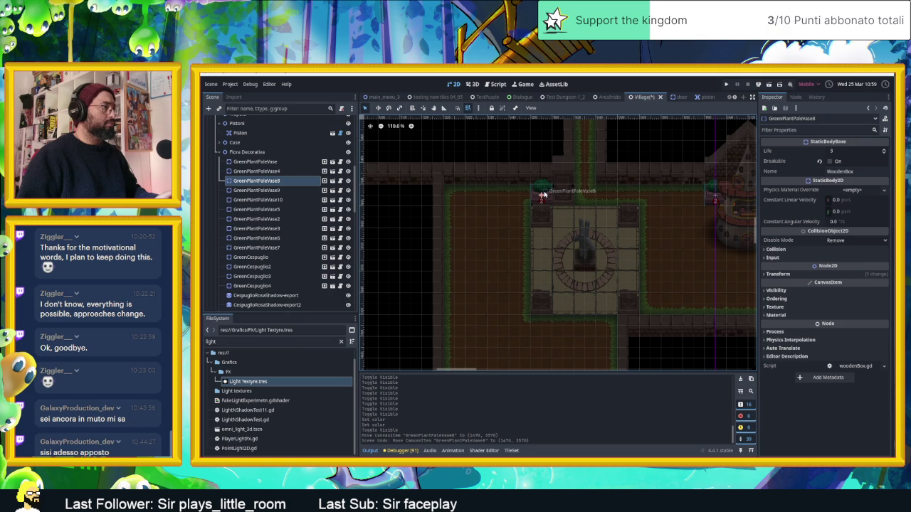
key("ctrl+d")
left_click_drag(542, 194, 520, 195)
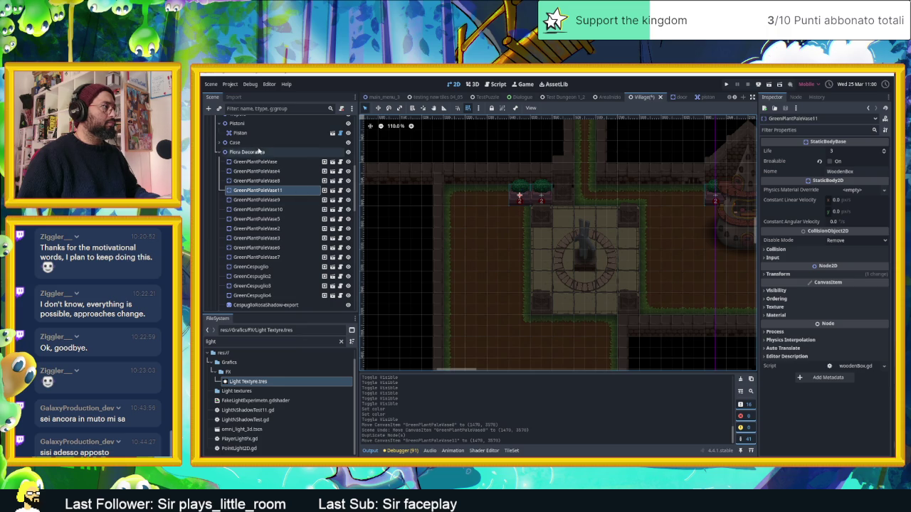
scroll(280, 154, "up", 5)
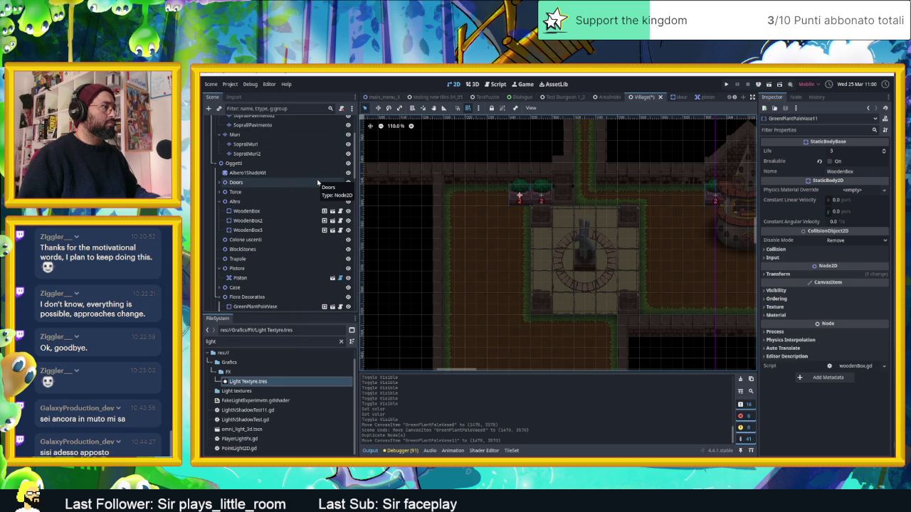
scroll(284, 185, "up", 3)
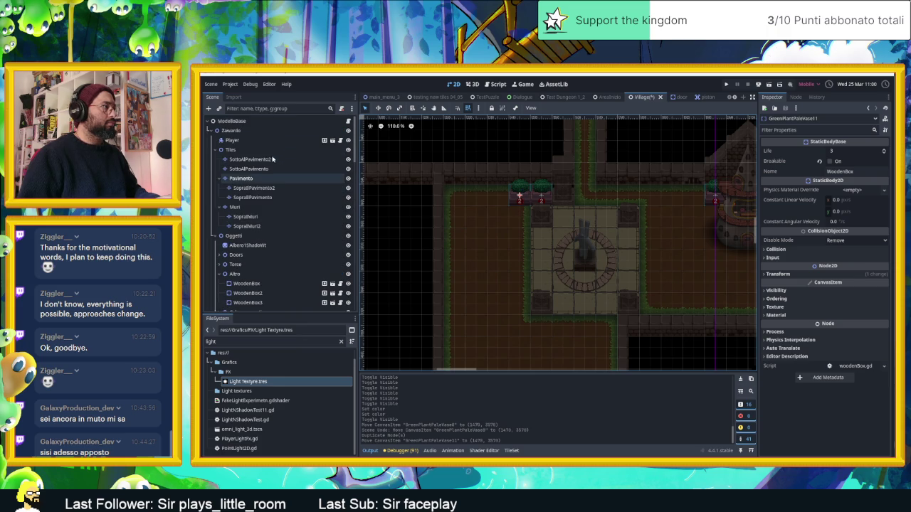
- On the Muri layer, paint one dark wall tile just left of the plaza
left_click(252, 208)
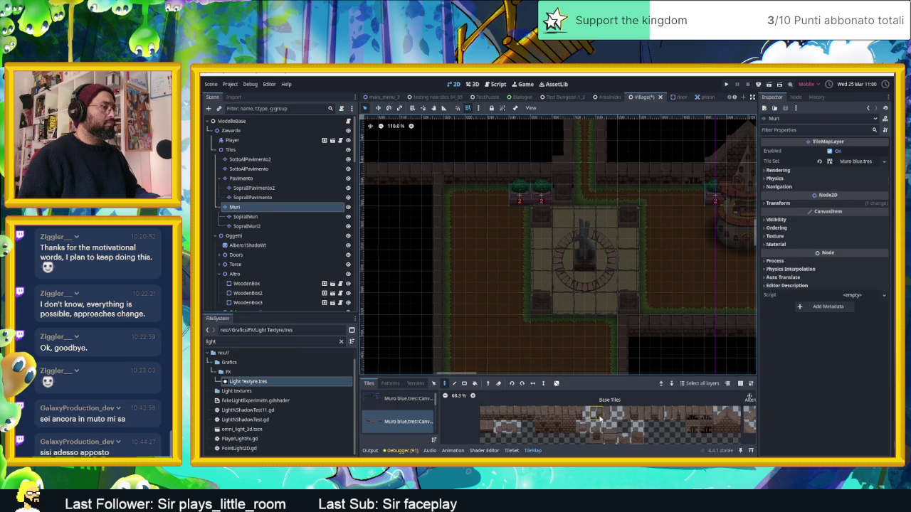
scroll(602, 430, "down", 3)
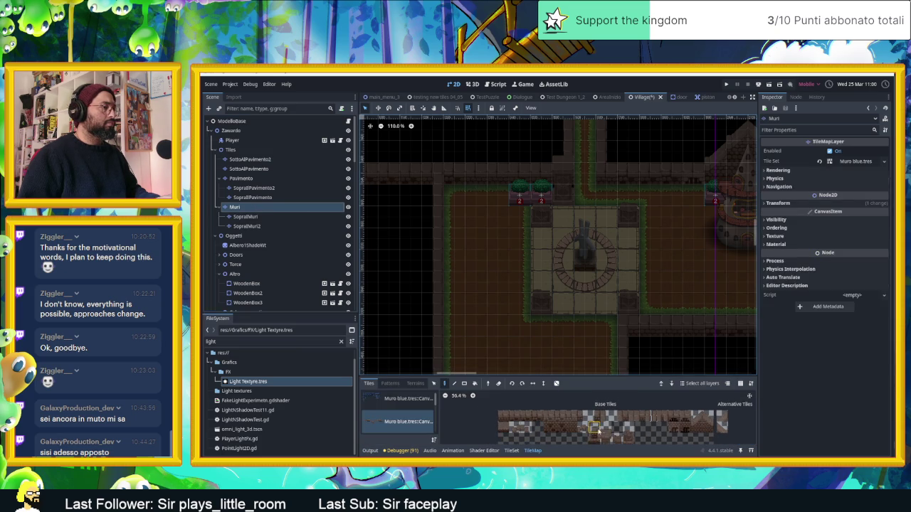
left_click(503, 427)
left_click(498, 305)
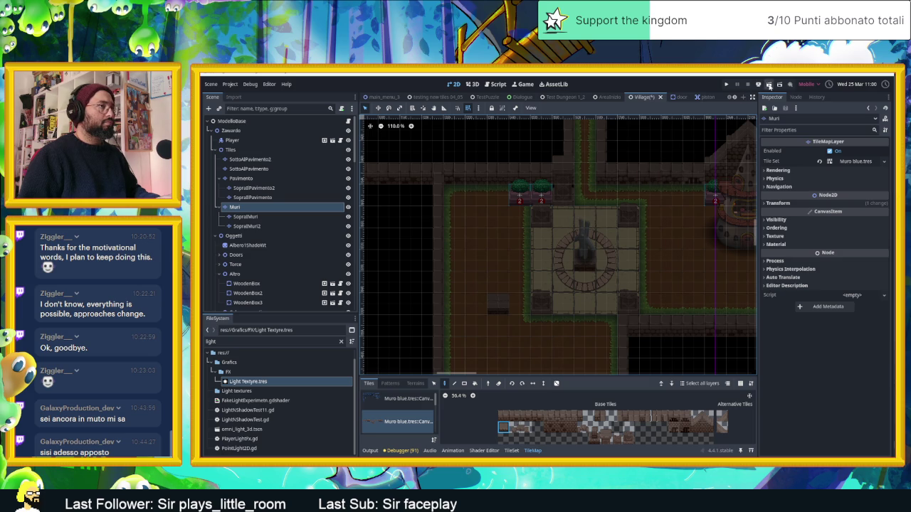
- Save and run the game to walk around the lit plaza, then stop it
key("ctrl+s")
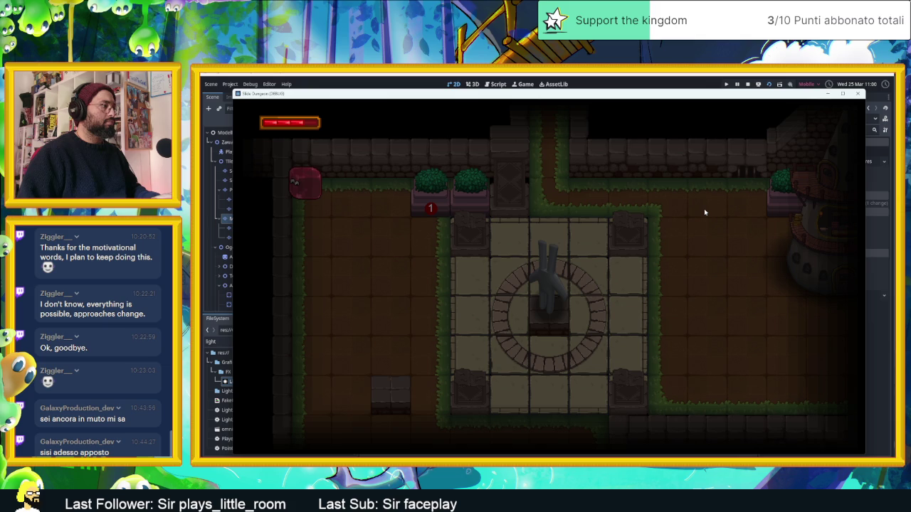
key("F8")
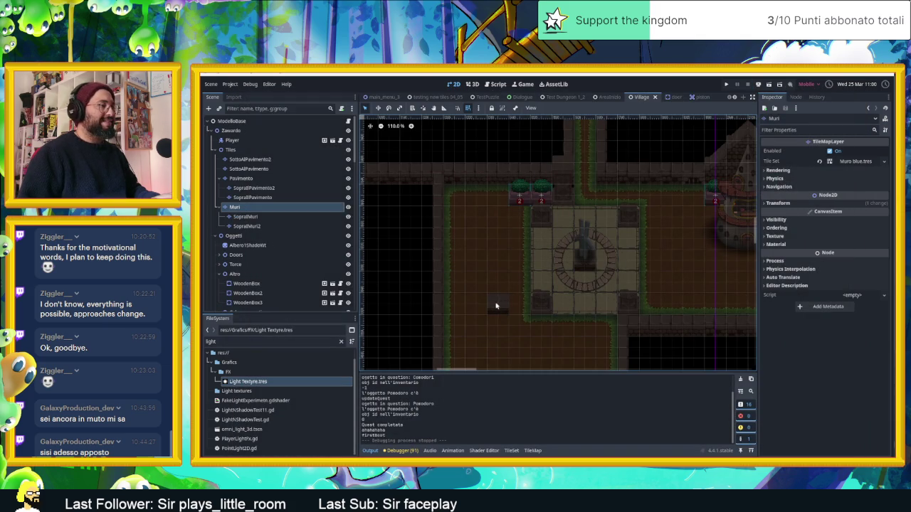
- Back on the Muri layer, paint a wall tile at cell (21,47)
scroll(496, 306, "up", 2)
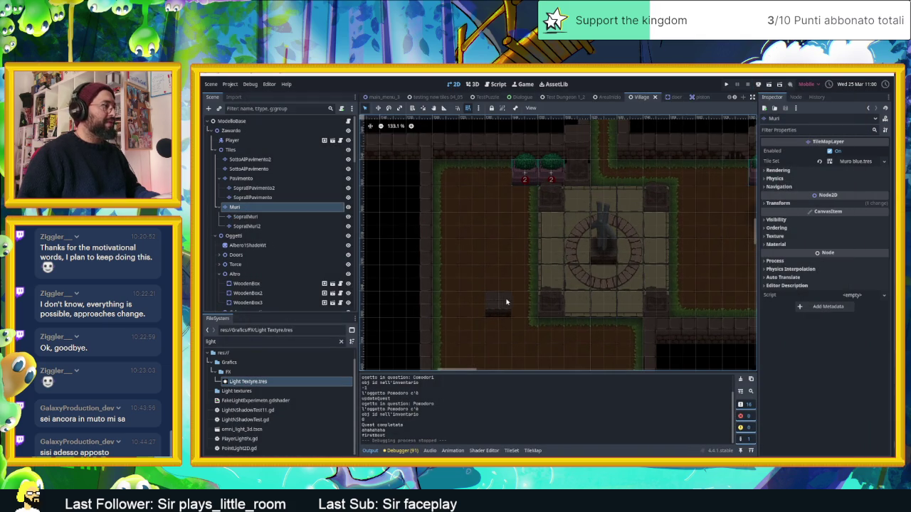
right_click(504, 304)
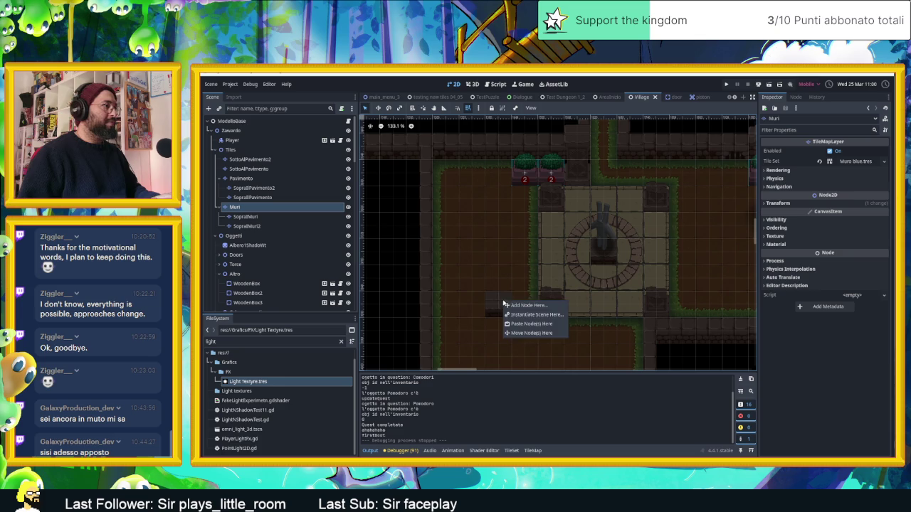
left_click(431, 294)
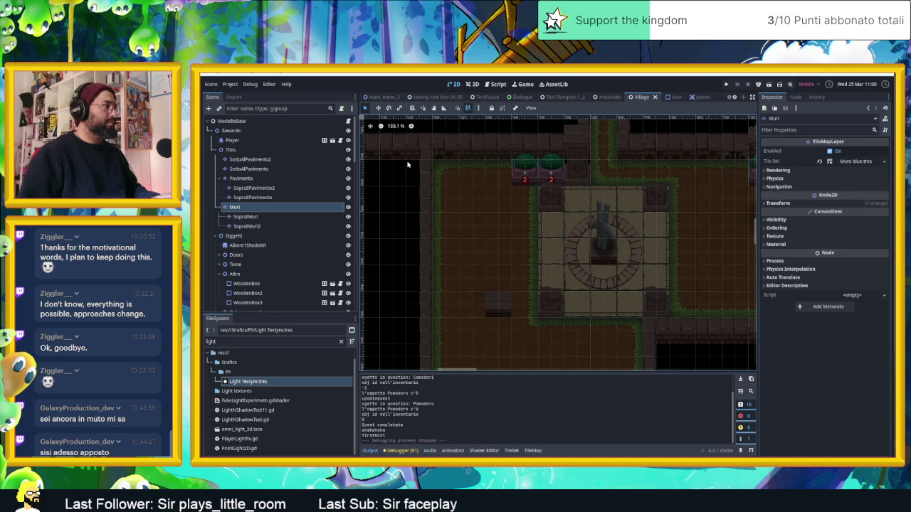
left_click(288, 206)
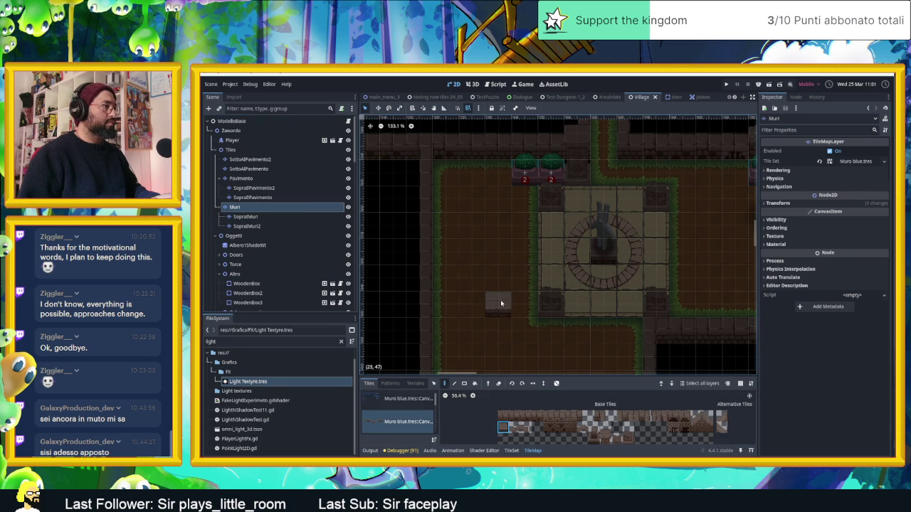
left_click(536, 419)
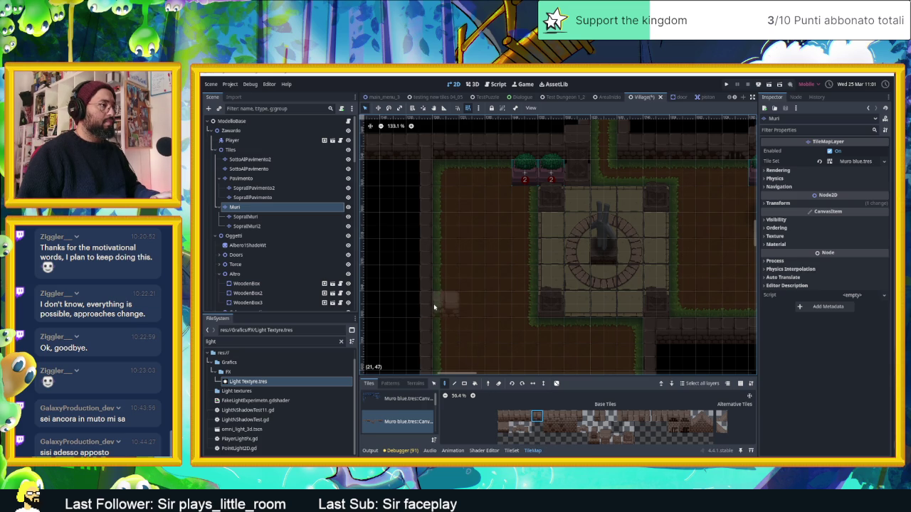
left_click(434, 308)
- Pick further single wall tiles from the palette, then save the scene and launch another play-test
left_click(629, 419)
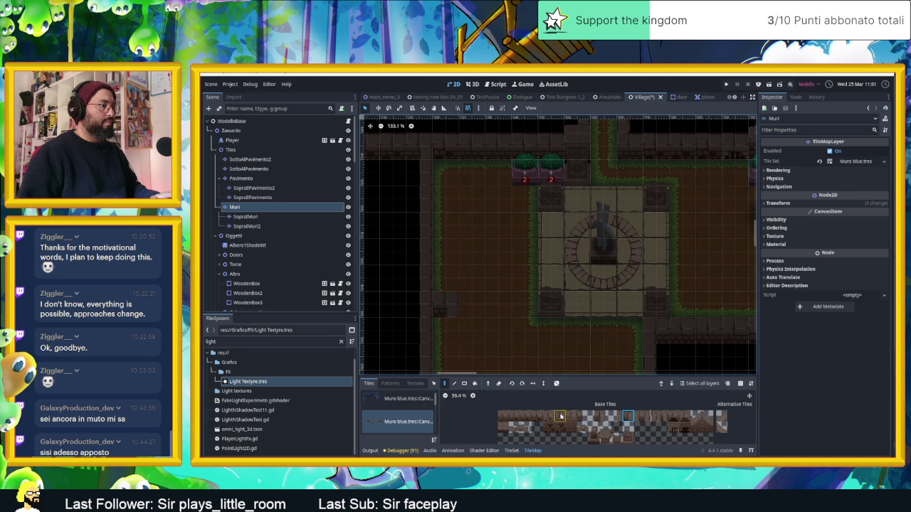
left_click_drag(525, 417, 502, 417)
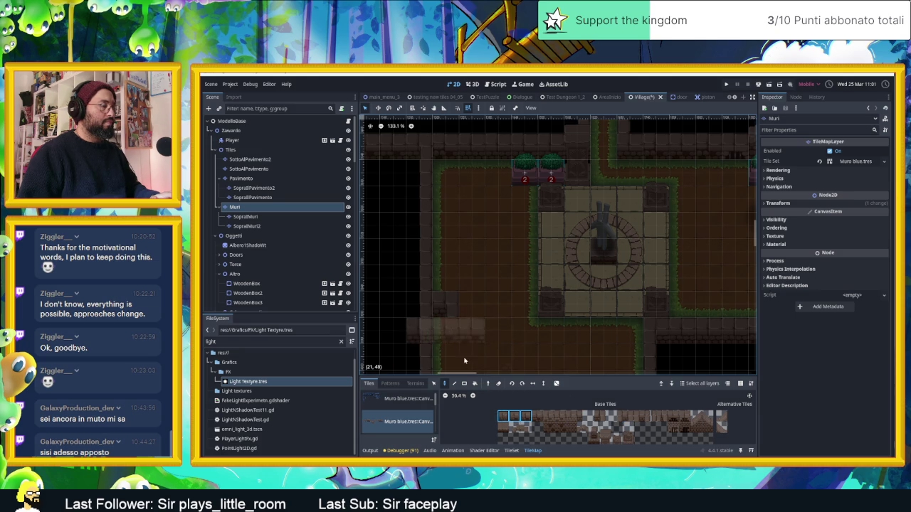
left_click(505, 417)
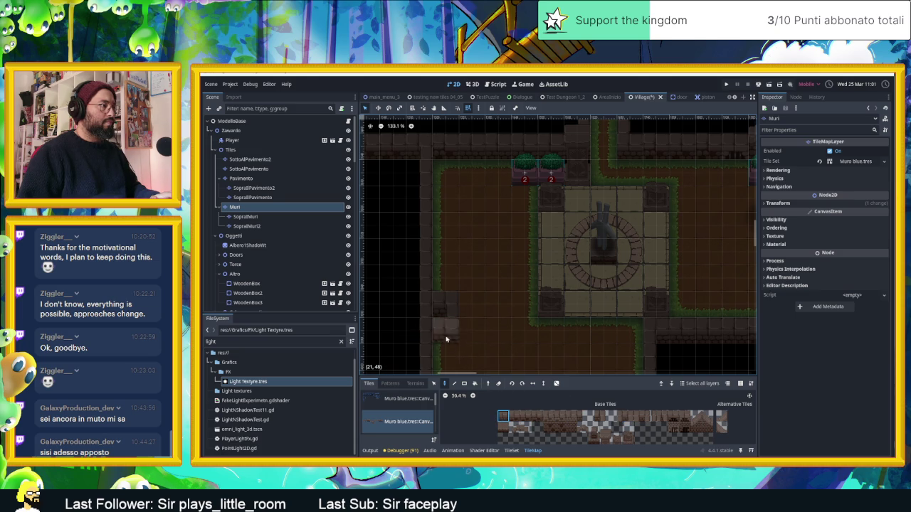
scroll(402, 311, "down", 1)
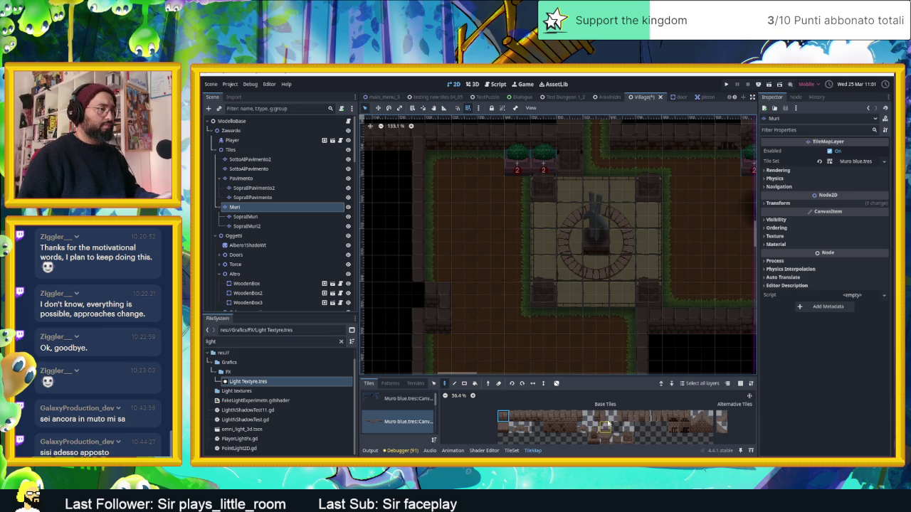
left_click(594, 416)
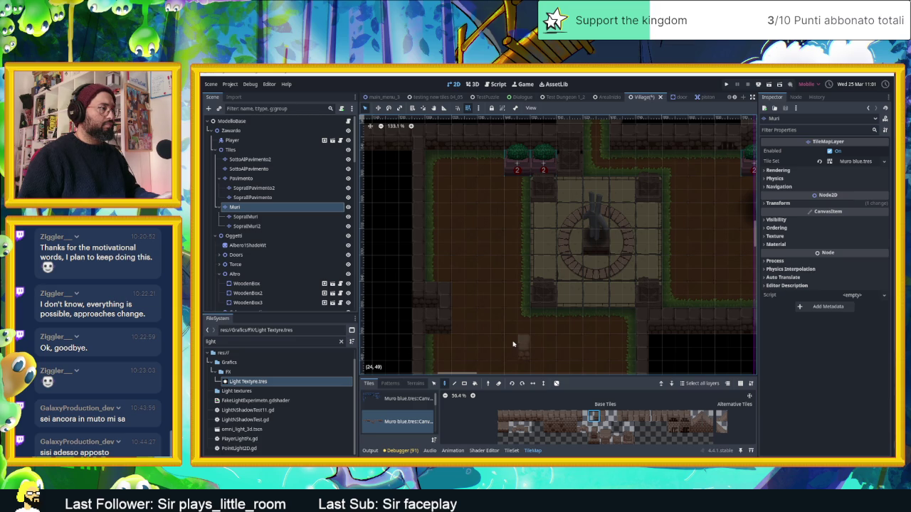
scroll(512, 345, "down", 3)
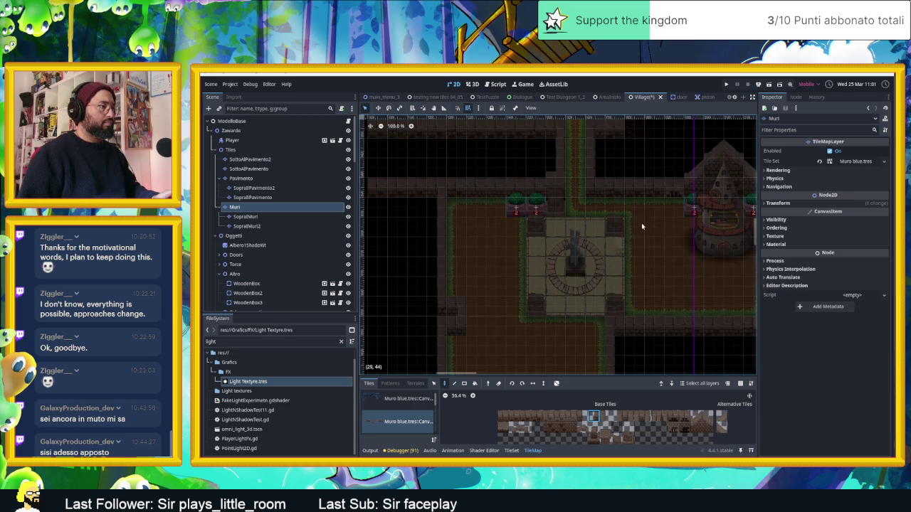
key("ctrl+s")
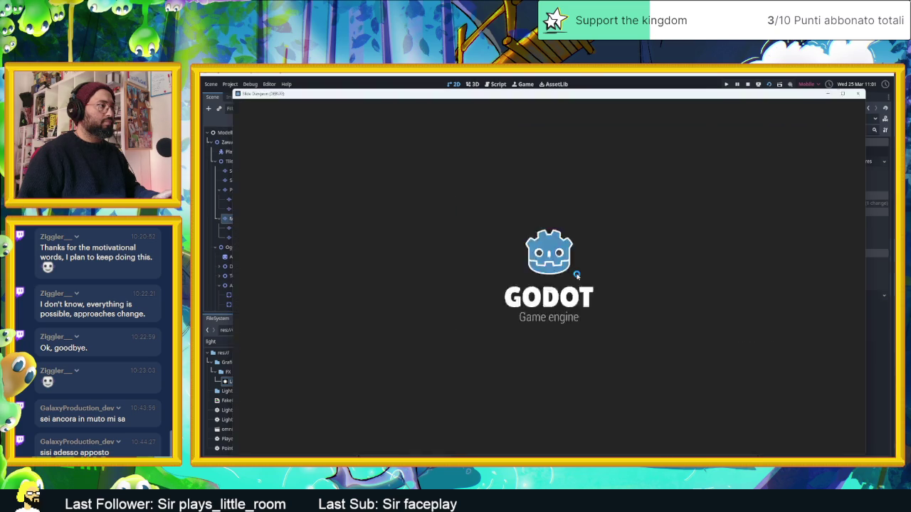
- Steer the slime past the planters, tower area and statue room, then stop the game
key("Down")
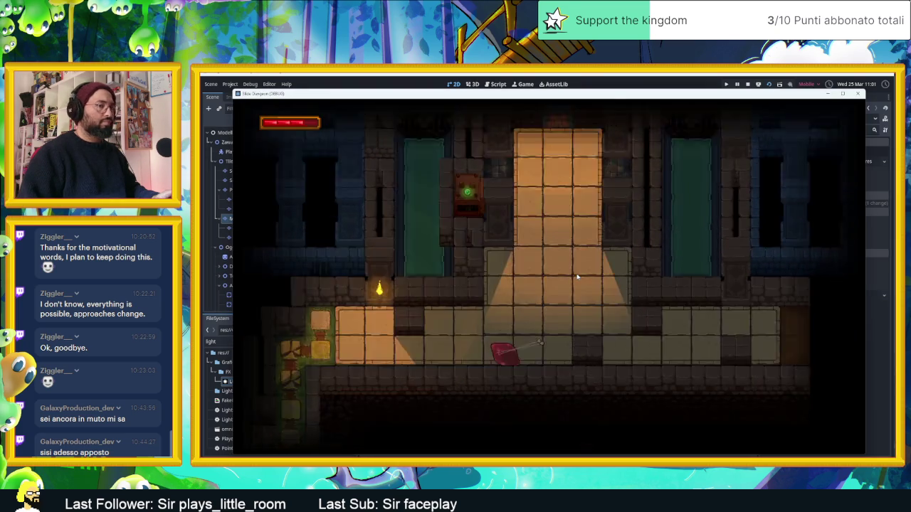
key("Down")
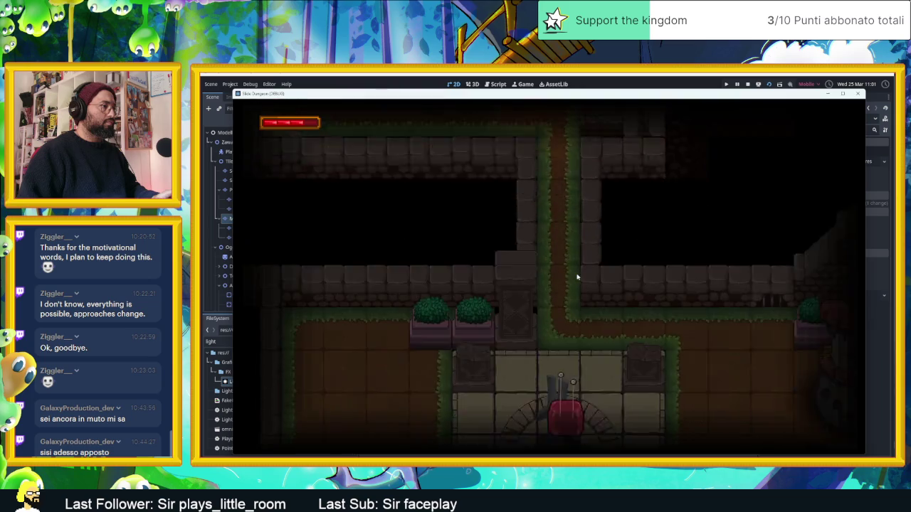
key("Left")
key("Up")
key("Right")
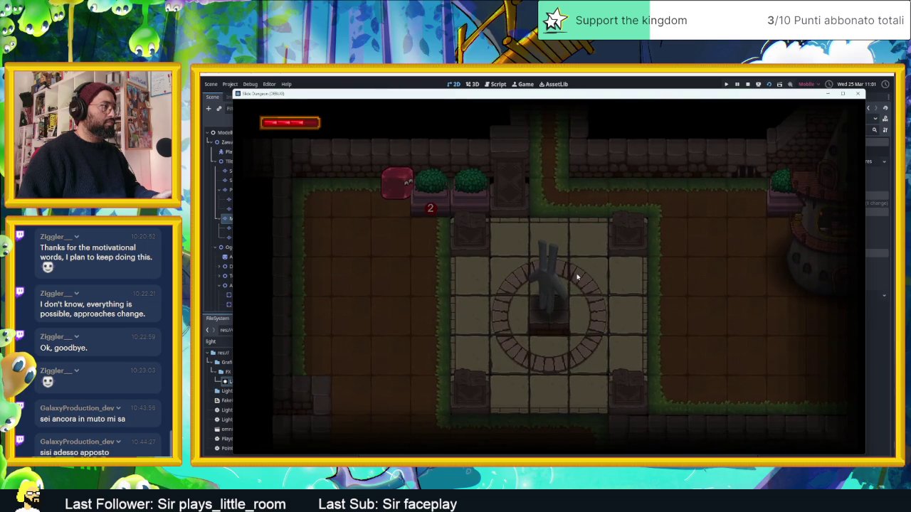
key("Down")
key("Right")
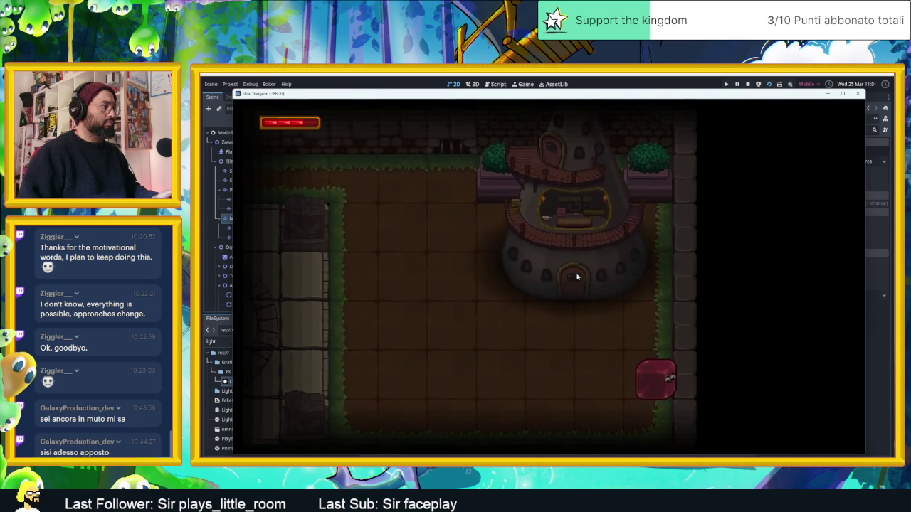
key("Left")
key("Up")
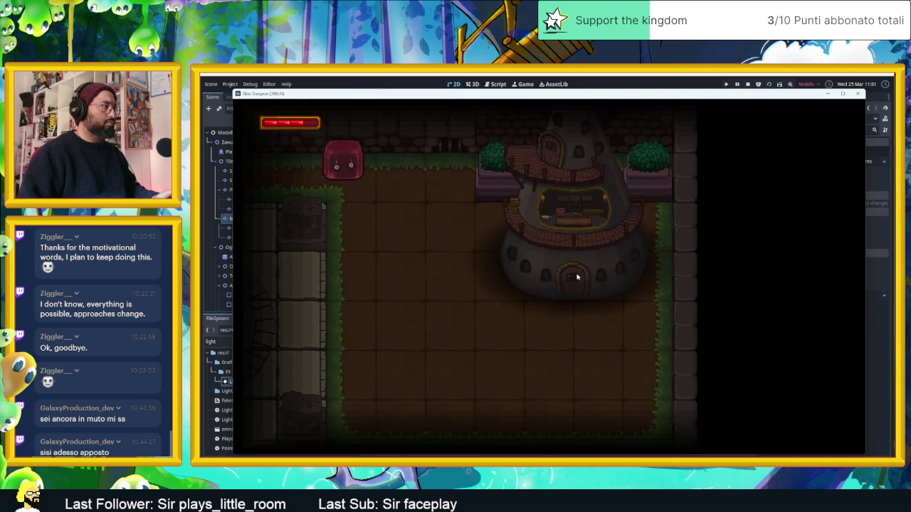
key("Right")
key("Down")
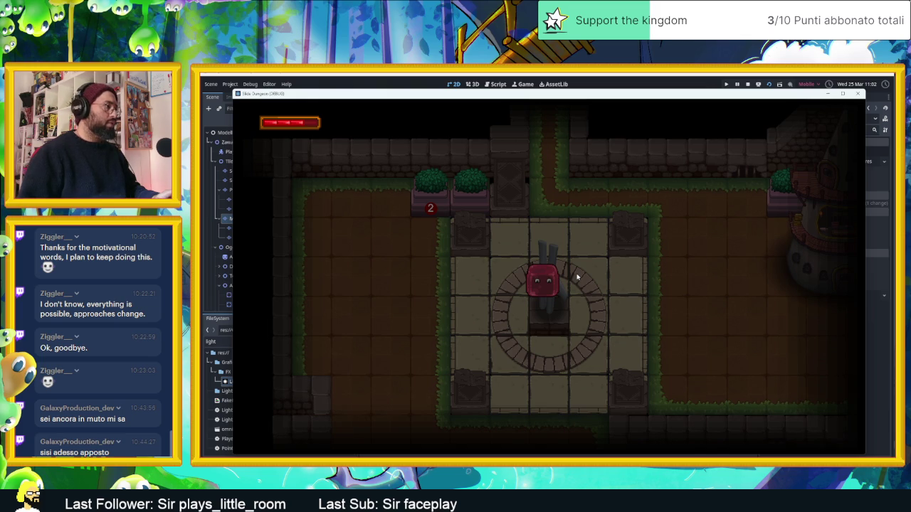
left_click(747, 84)
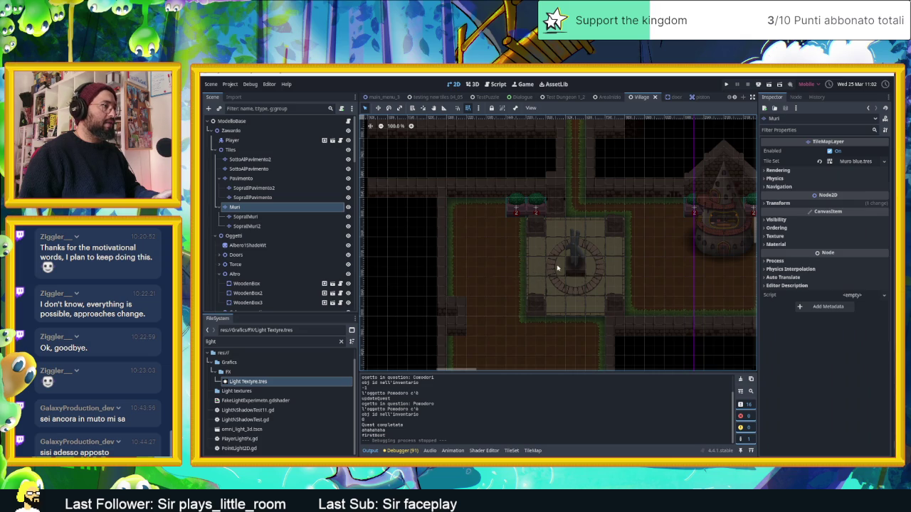
- Paint a column of wall tiles down the plaza's left side on the Muri layer
scroll(455, 306, "up", 6)
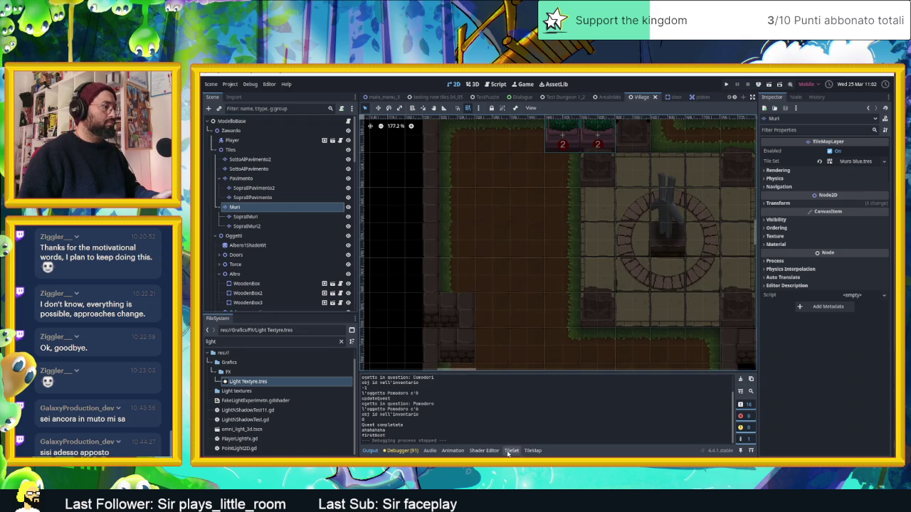
left_click(533, 450)
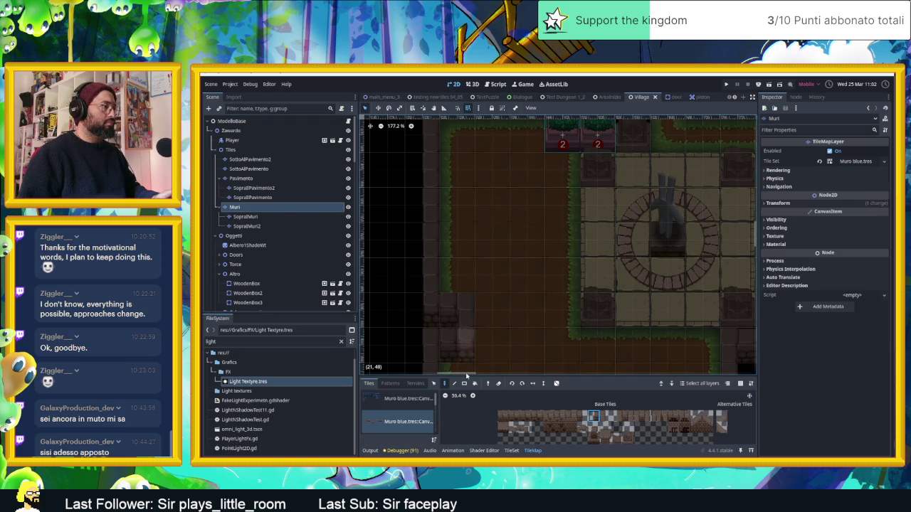
left_click(504, 418)
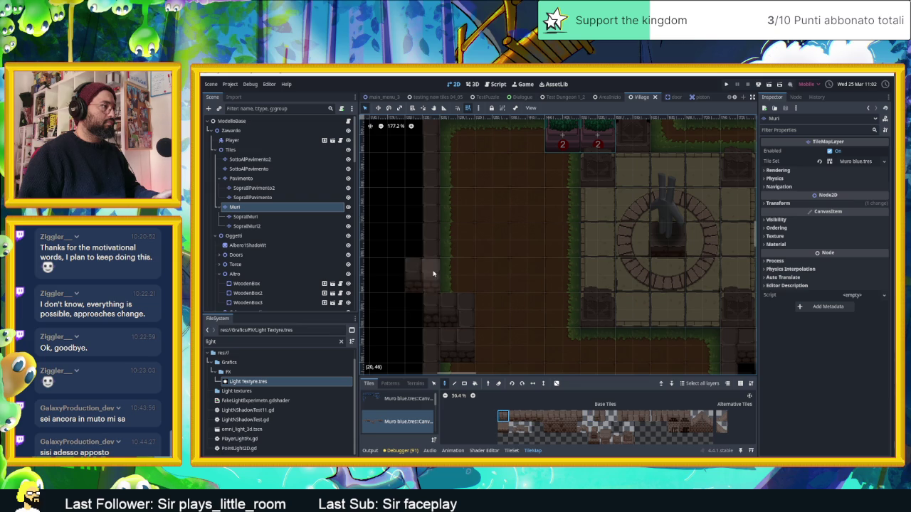
left_click_drag(447, 274, 457, 358)
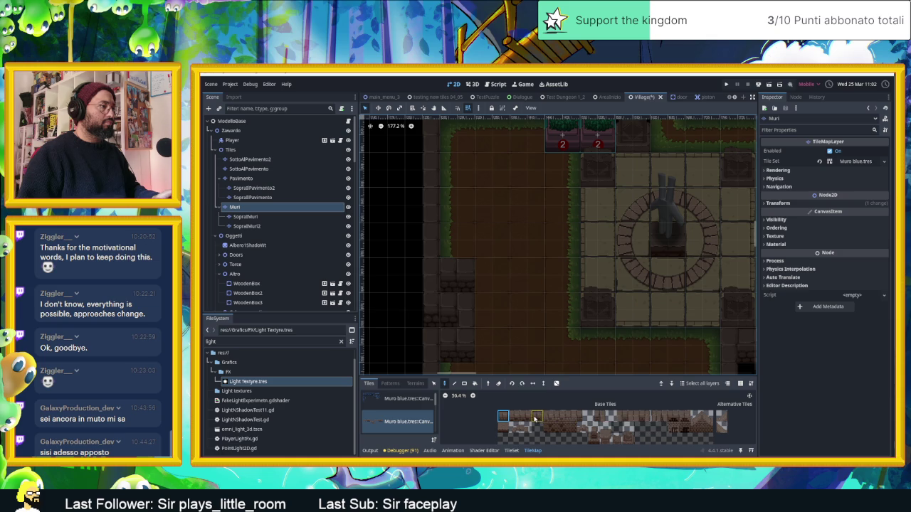
- Try other wall tiles from the Muri atlas, then switch to the Pavimento floor layer
left_click(629, 418)
left_click(616, 416)
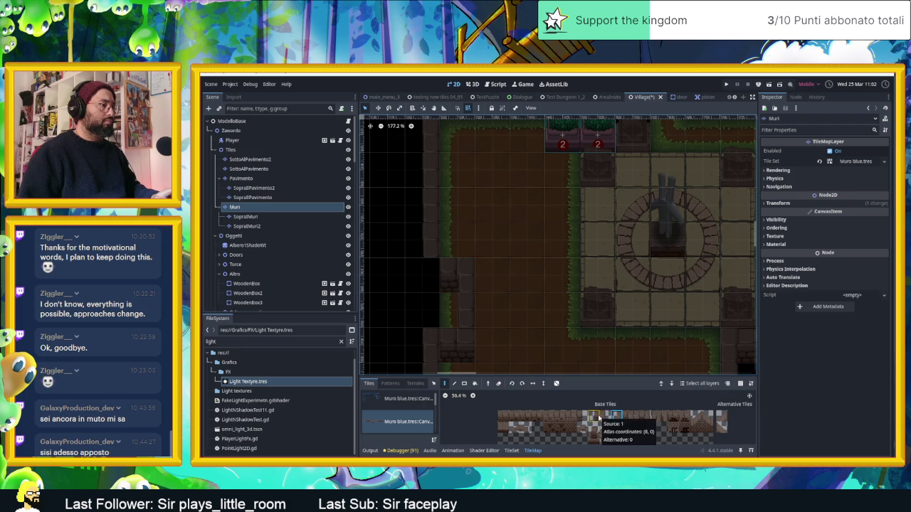
left_click(593, 416)
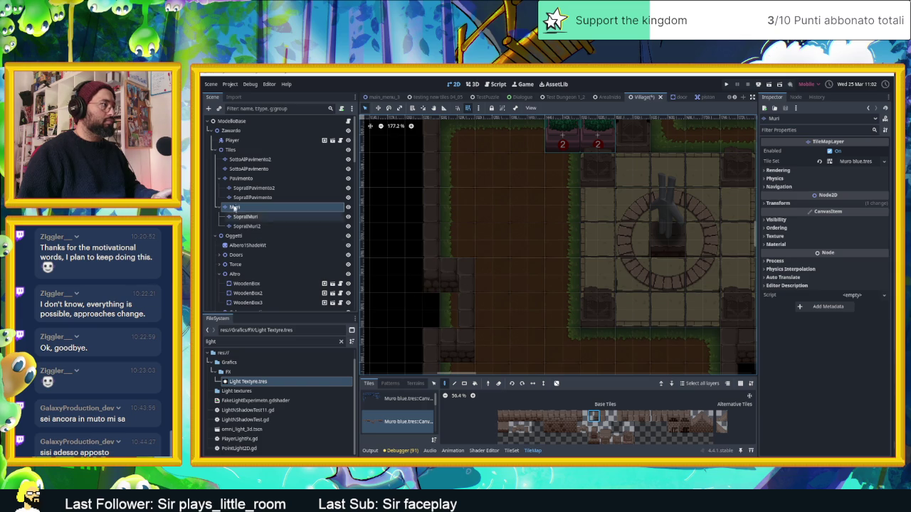
left_click(245, 178)
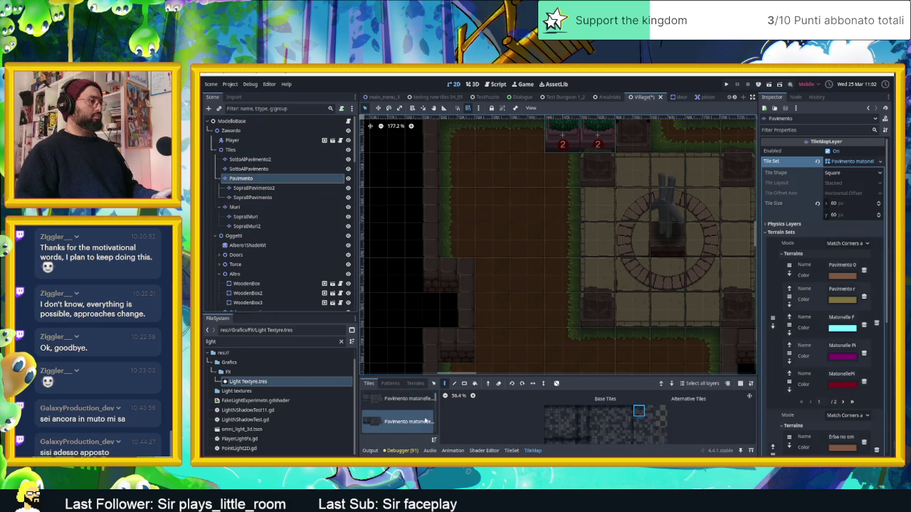
- Select the eRBA DI CONTORNO terrain from Terrain Set 1 for painting the Pavimento layer
left_click(415, 384)
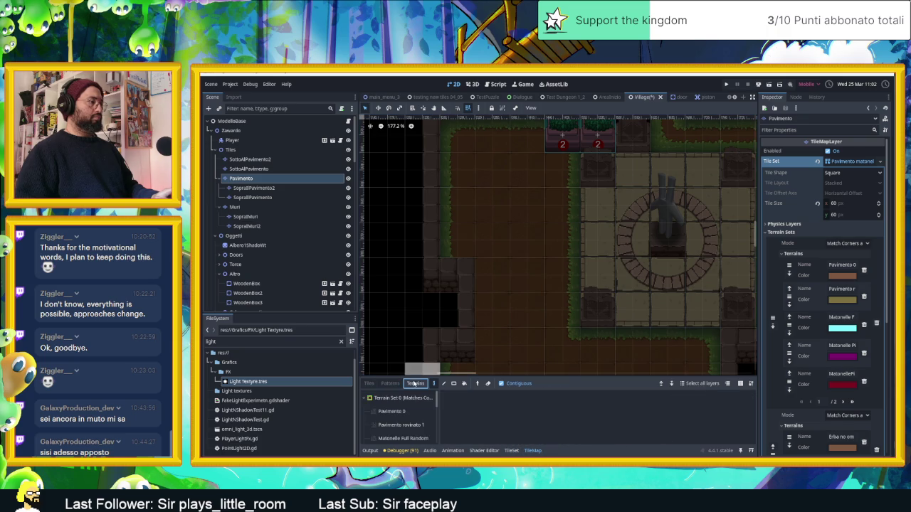
left_click(396, 434)
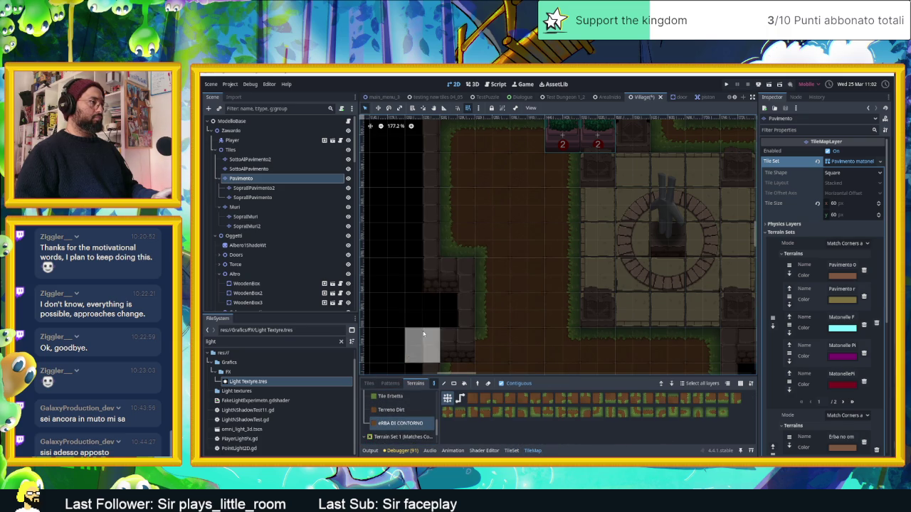
scroll(428, 314, "down", 3)
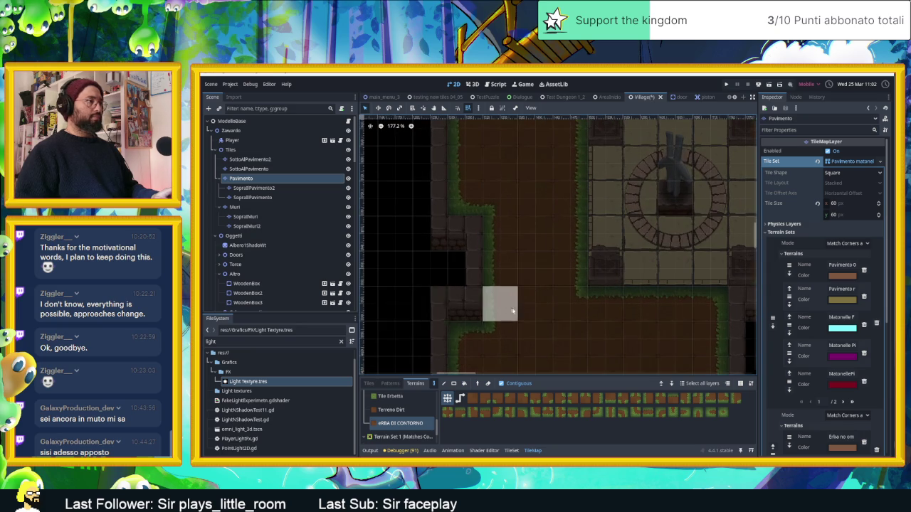
scroll(498, 305, "down", 3)
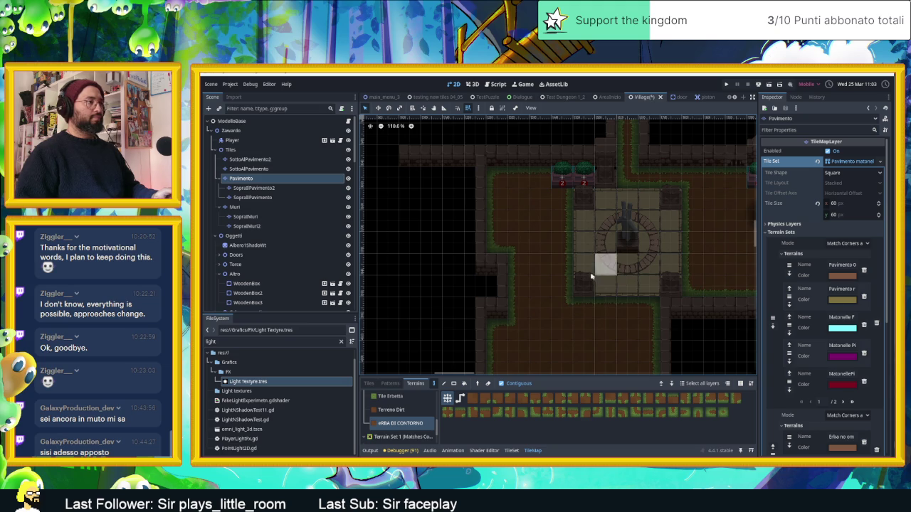
- Save and run the game, steering the slime along the west walls, statue room and tower
key("ctrl+s")
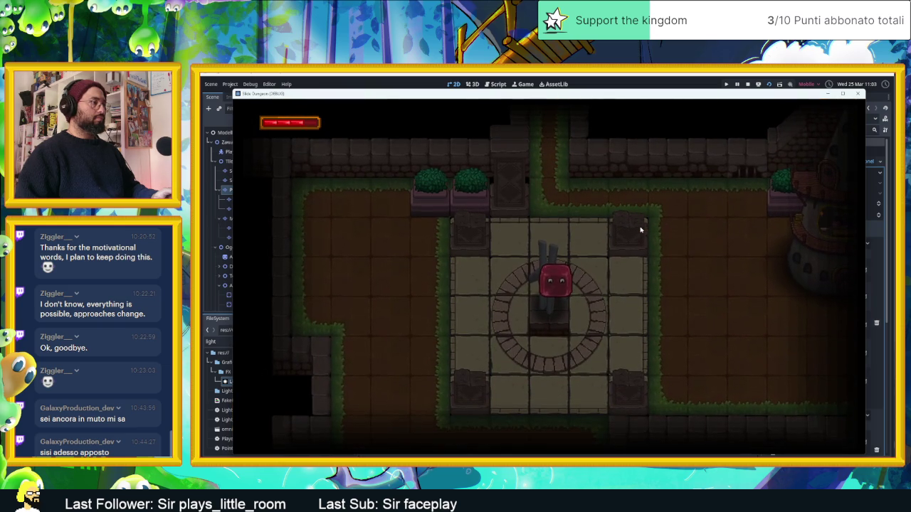
key("Left")
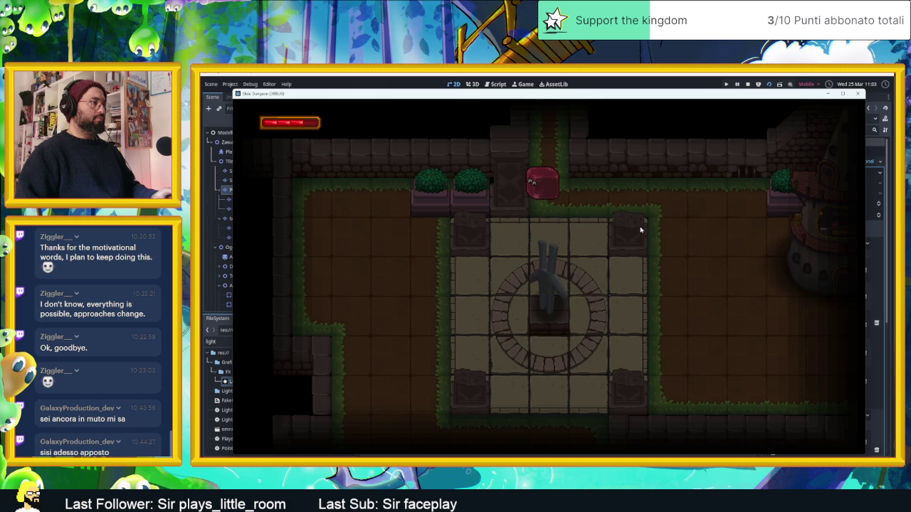
key("Down")
key("Left")
key("Down")
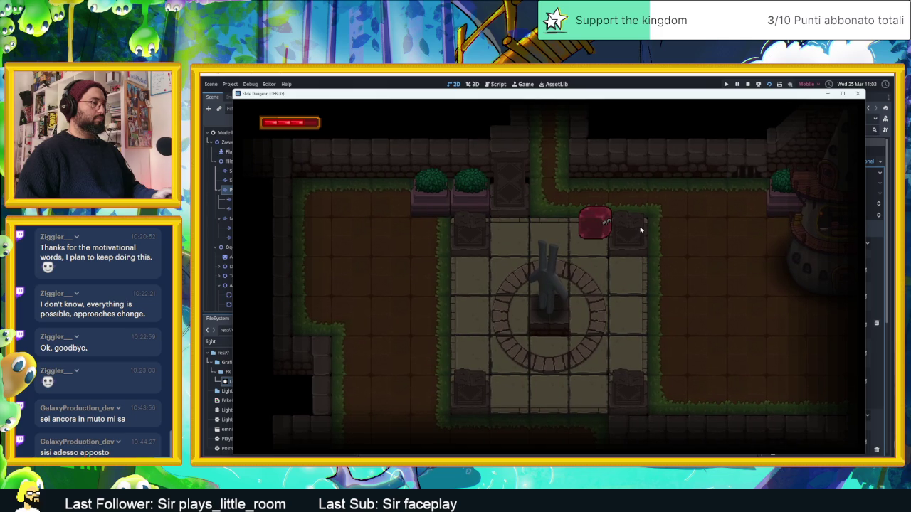
key("Up")
key("Right")
key("Left")
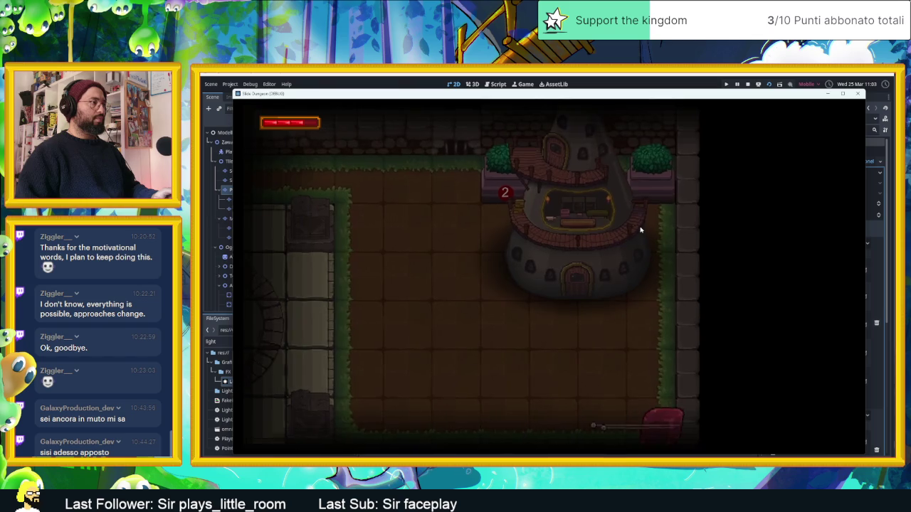
key("Left")
key("Up")
key("Left")
key("Down")
key("Left")
key("Right")
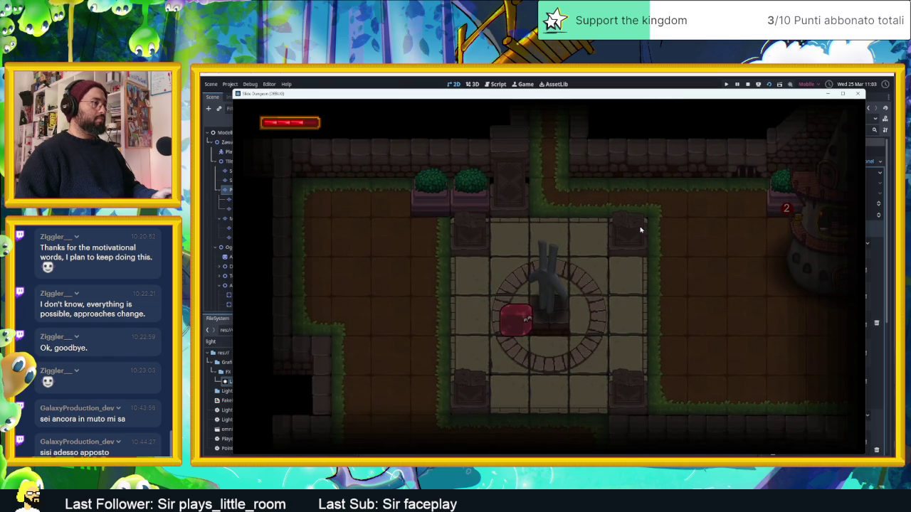
key("Up")
key("Right")
key("Up")
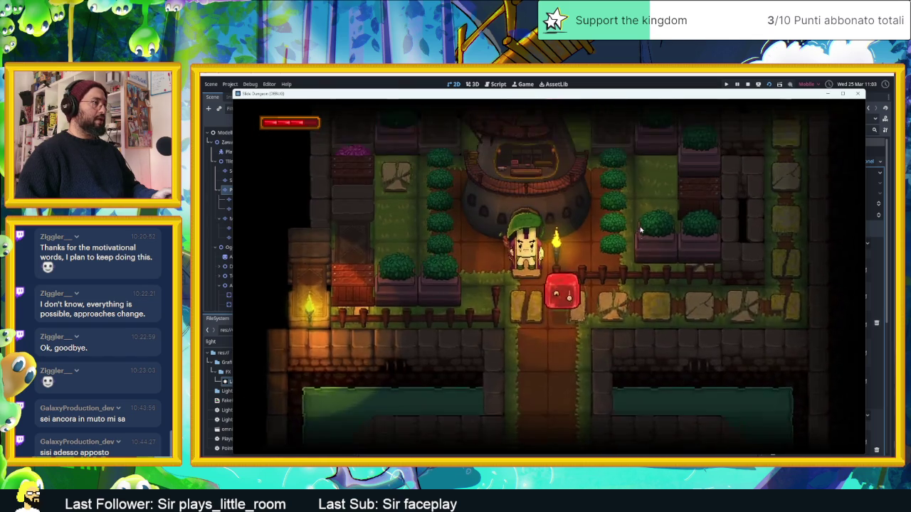
key("Down")
key("Up")
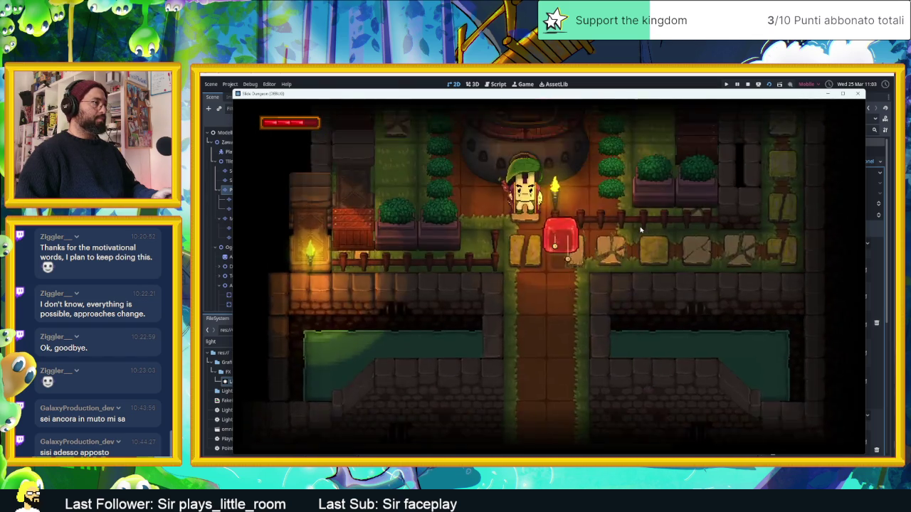
key("Down")
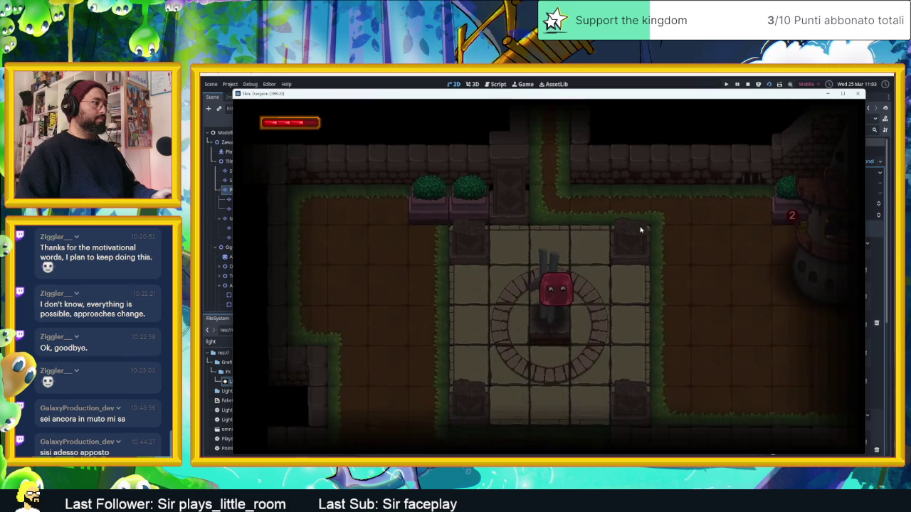
key("Left")
key("Down")
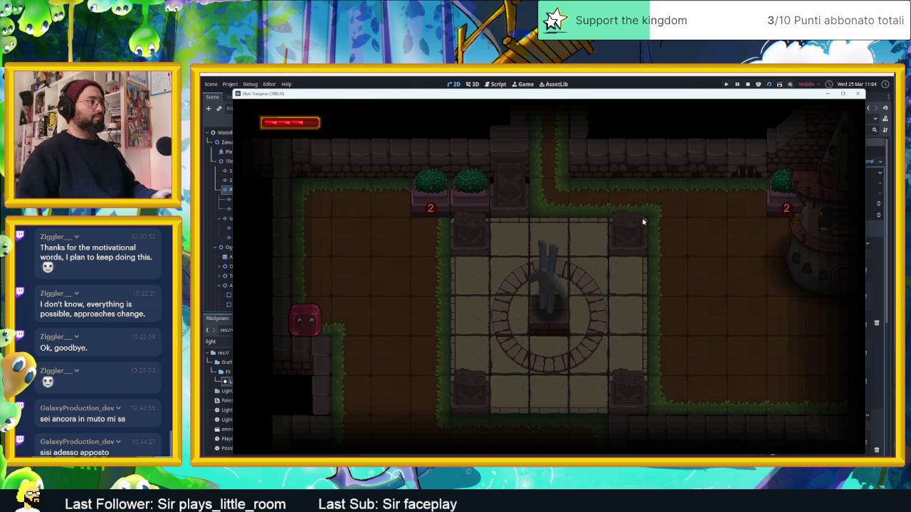
- Stop the game and save the Village scene again
left_click(747, 84)
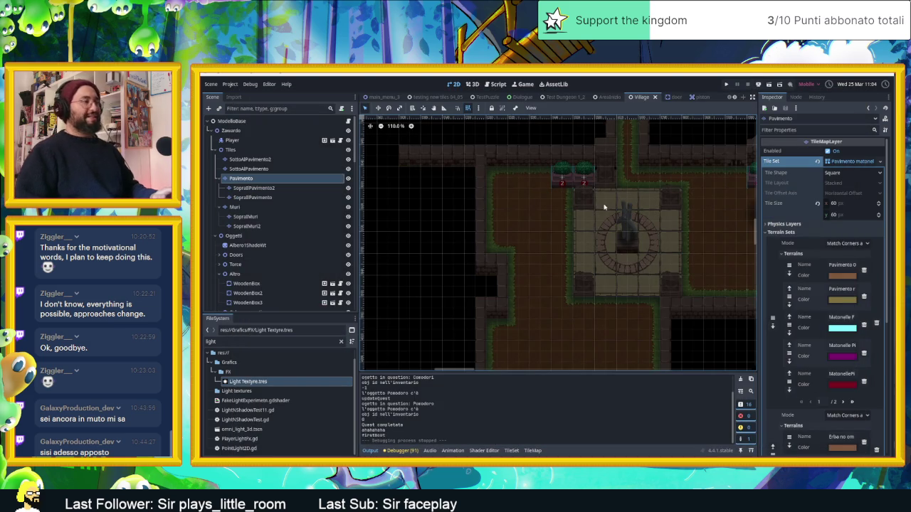
key("ctrl+s")
scroll(545, 184, "up", 5)
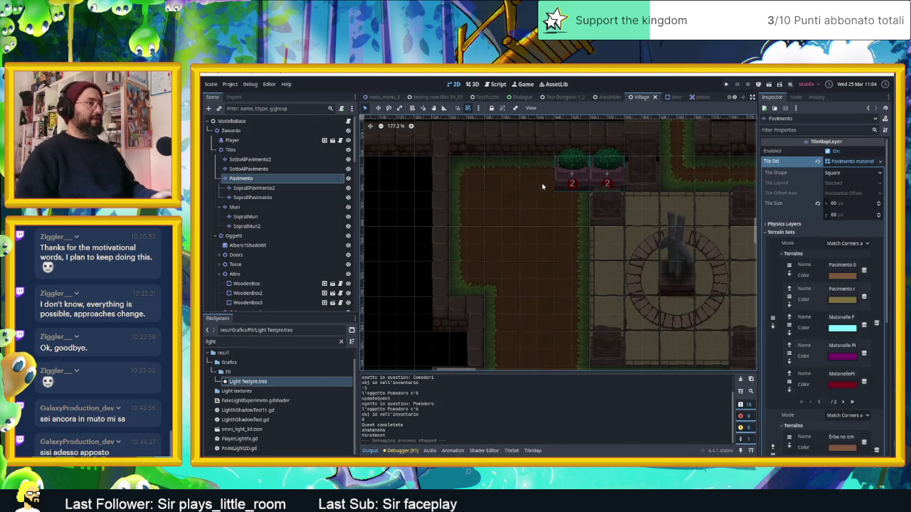
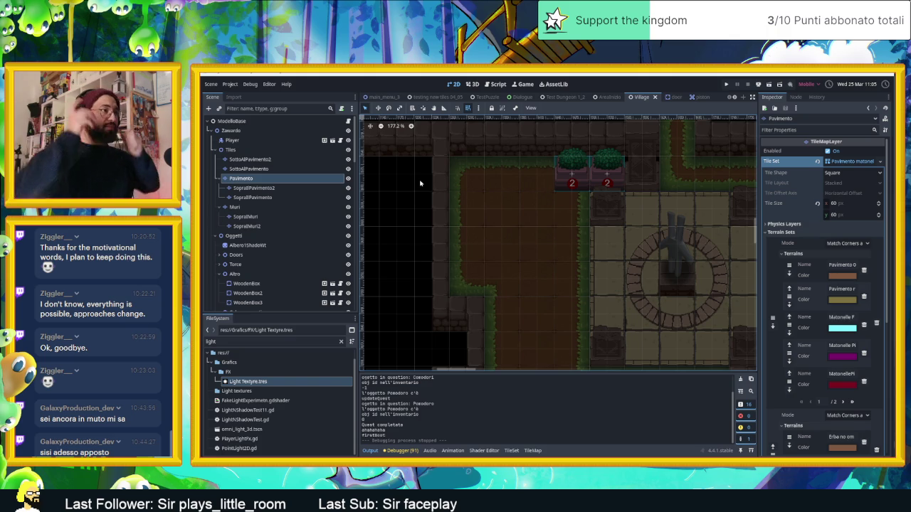
- Pan and zoom the map to frame the village's central statue plaza
scroll(494, 213, "down", 6)
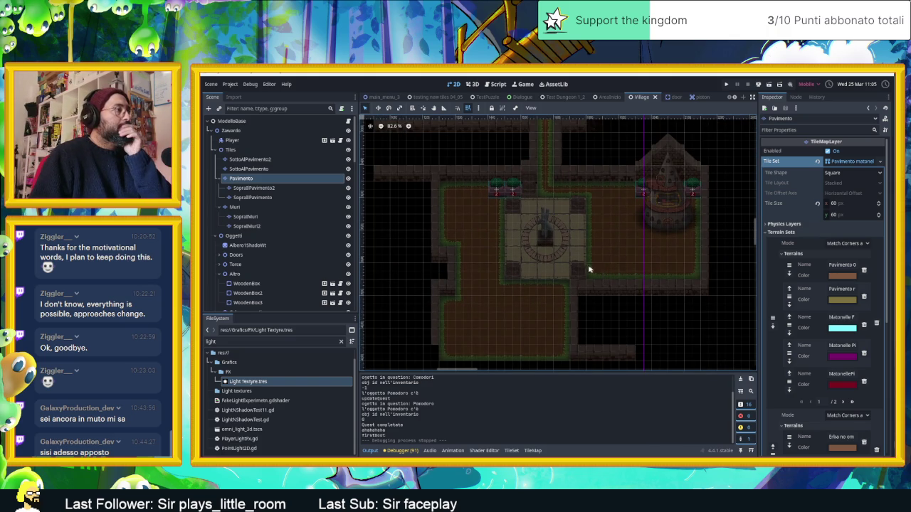
scroll(612, 267, "left", 5)
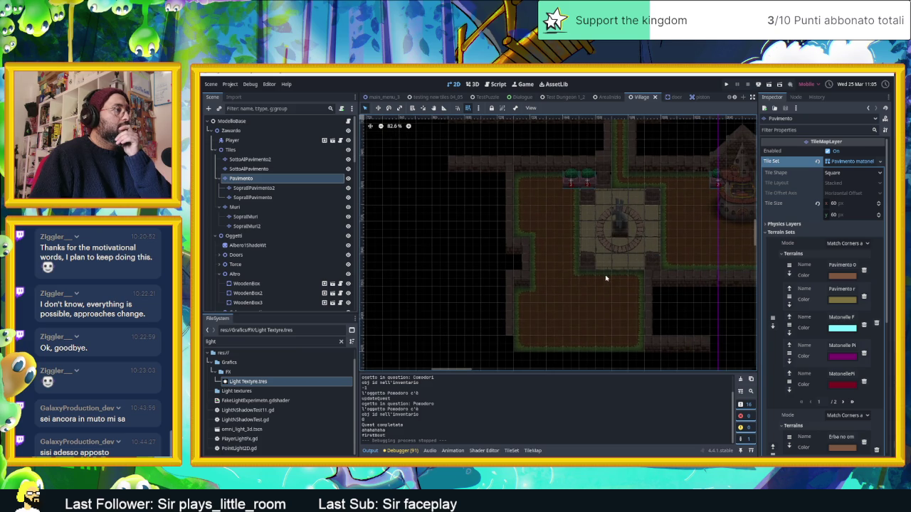
scroll(618, 274, "down", 2)
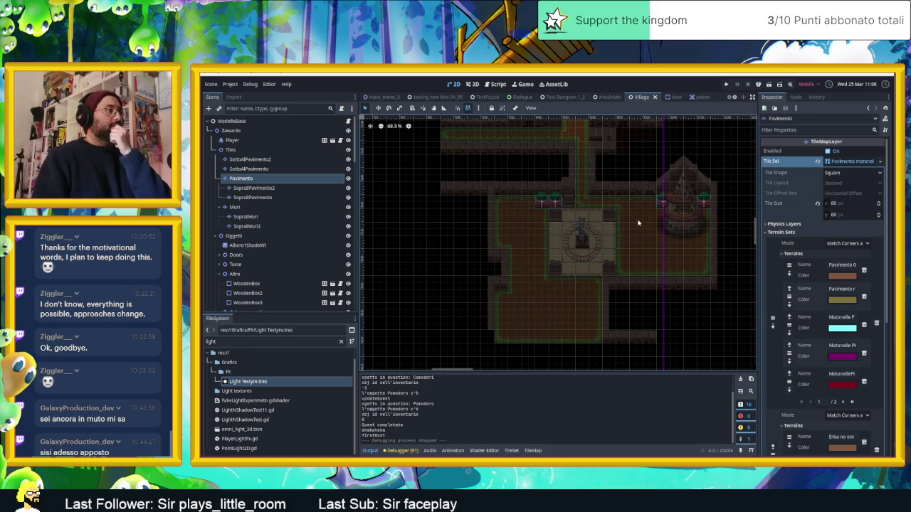
scroll(637, 276, "up", 3)
scroll(637, 275, "up", 5)
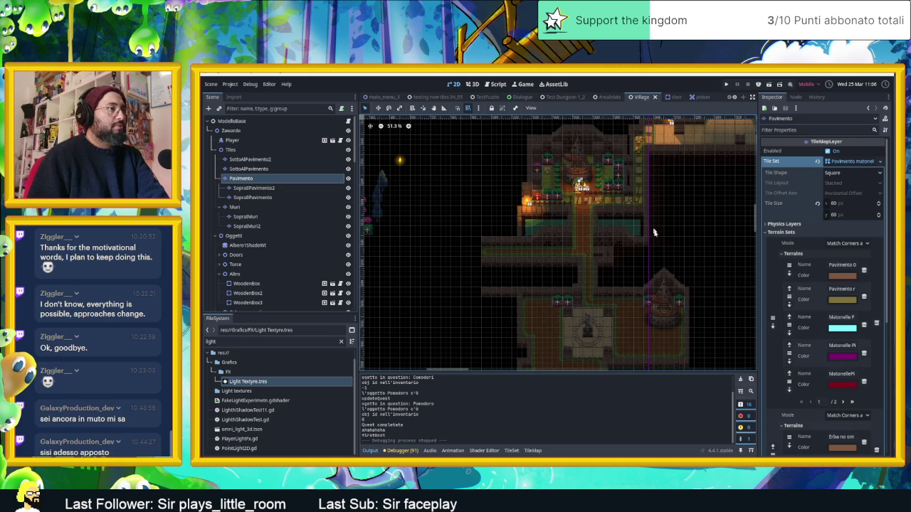
scroll(652, 289, "up", 3)
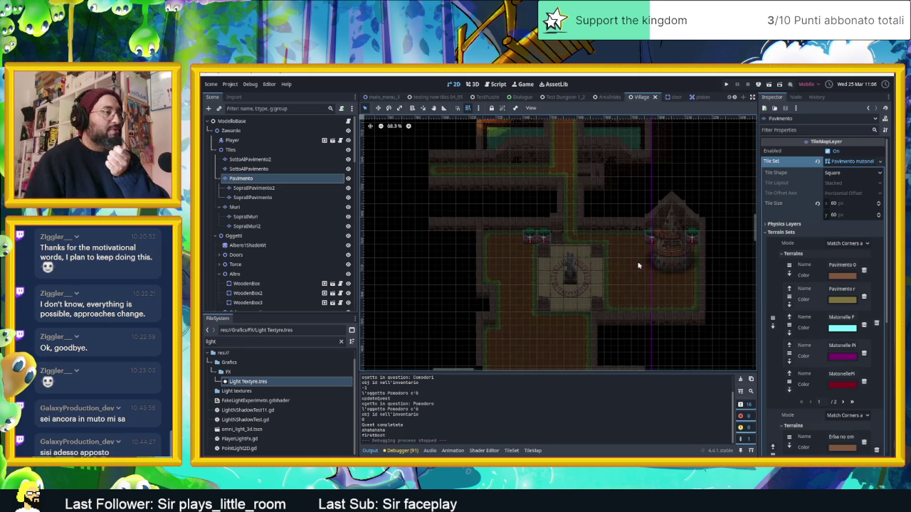
scroll(632, 267, "up", 1)
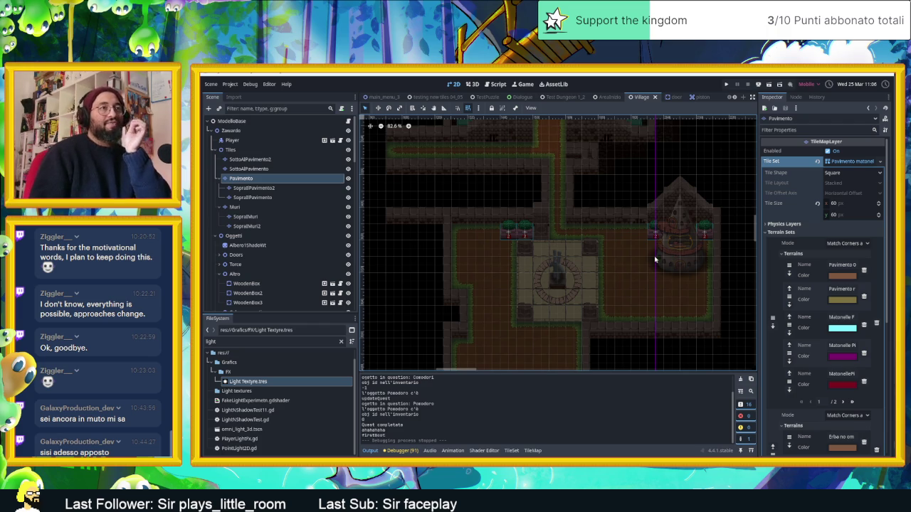
left_click_drag(703, 266, 637, 246)
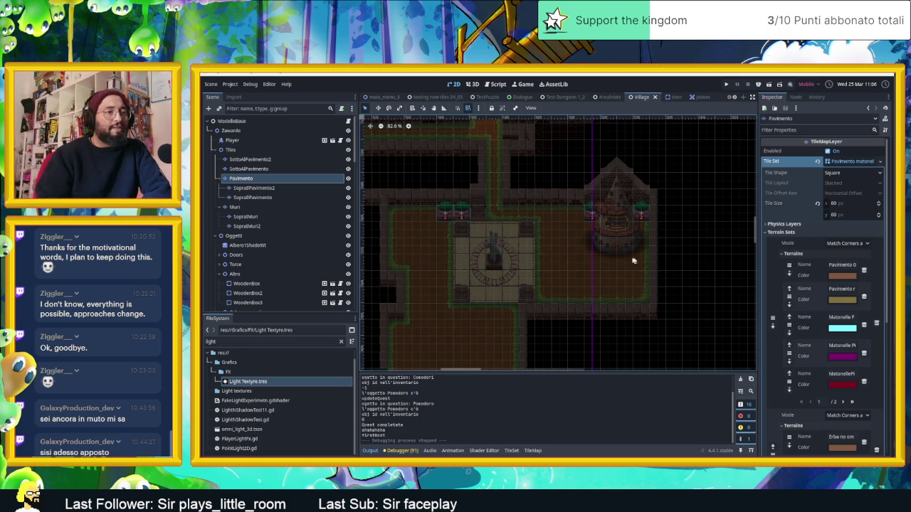
scroll(598, 260, "down", 3)
scroll(507, 262, "up", 4)
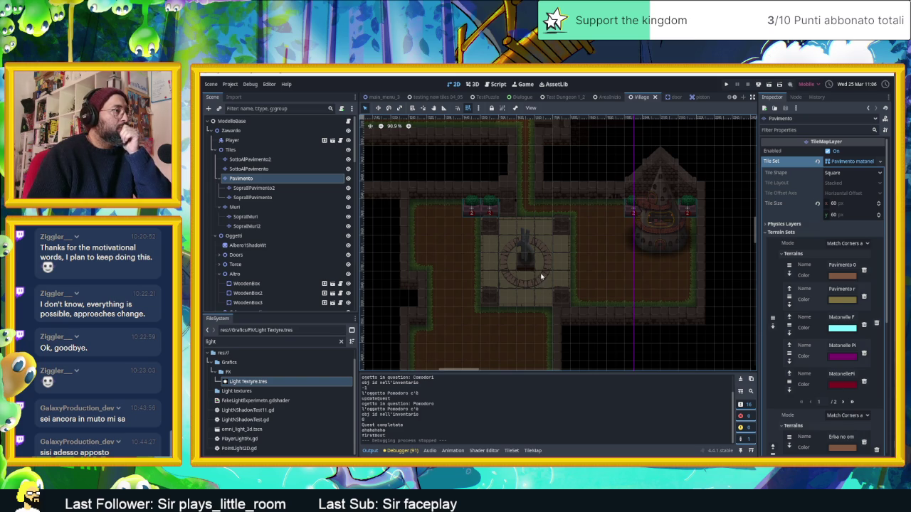
scroll(527, 258, "down", 1)
left_click_drag(527, 259, 601, 244)
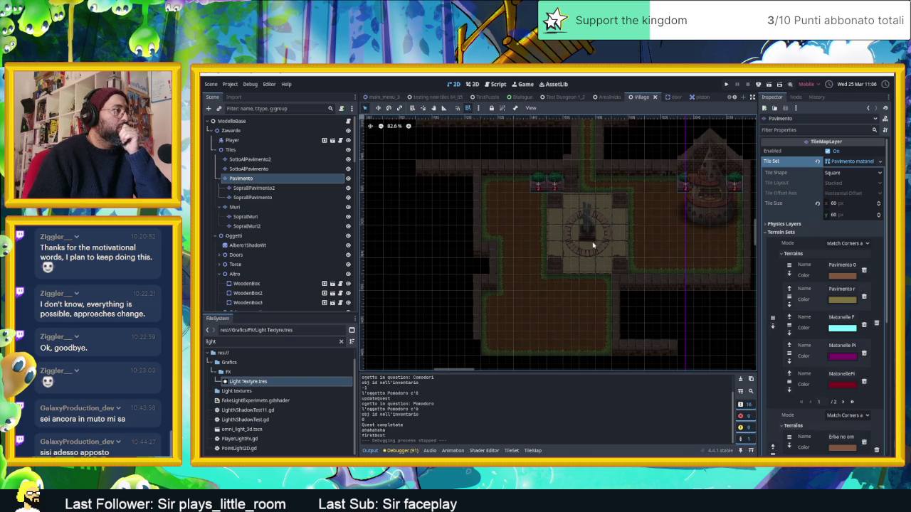
scroll(564, 244, "up", 2)
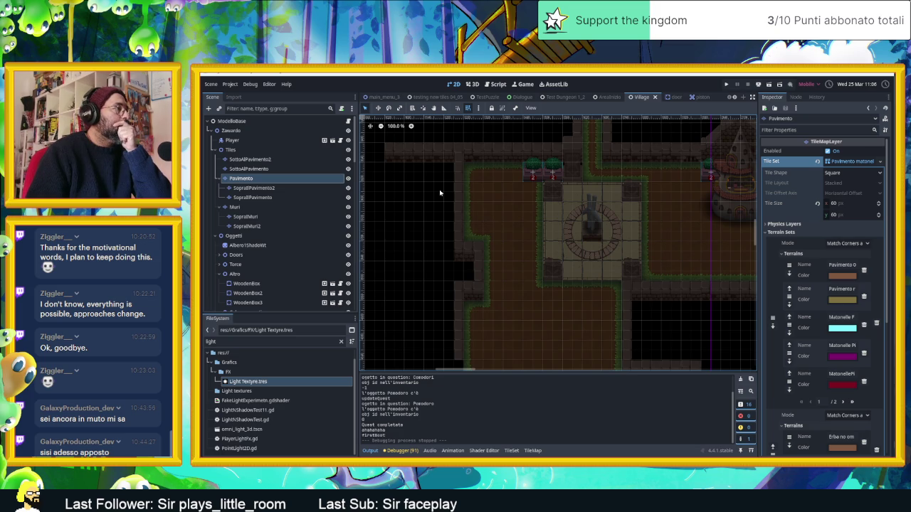
left_click_drag(534, 212, 551, 240)
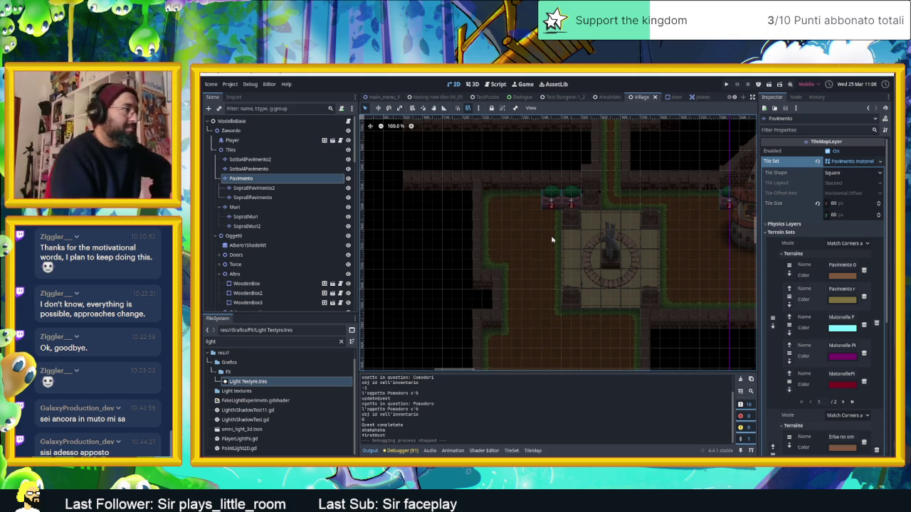
scroll(559, 242, "down", 4)
scroll(618, 215, "down", 5)
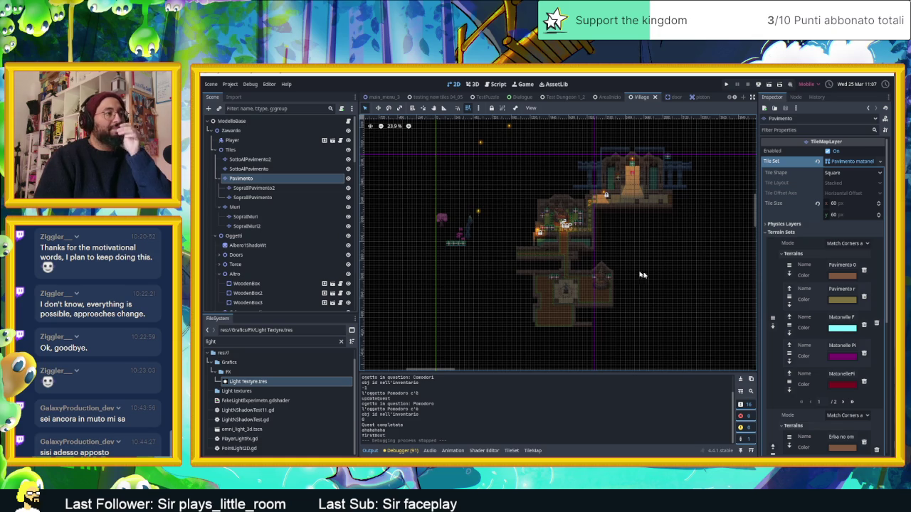
scroll(640, 292, "up", 4)
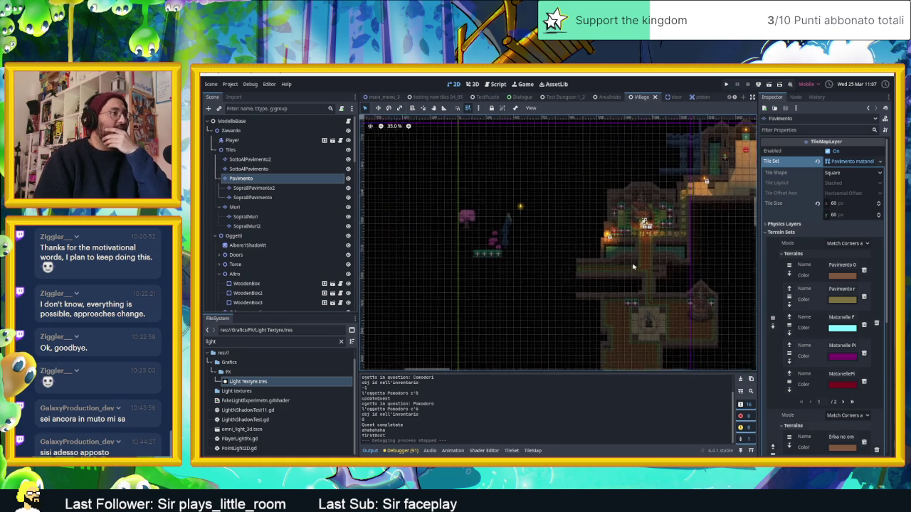
scroll(544, 190, "down", 3)
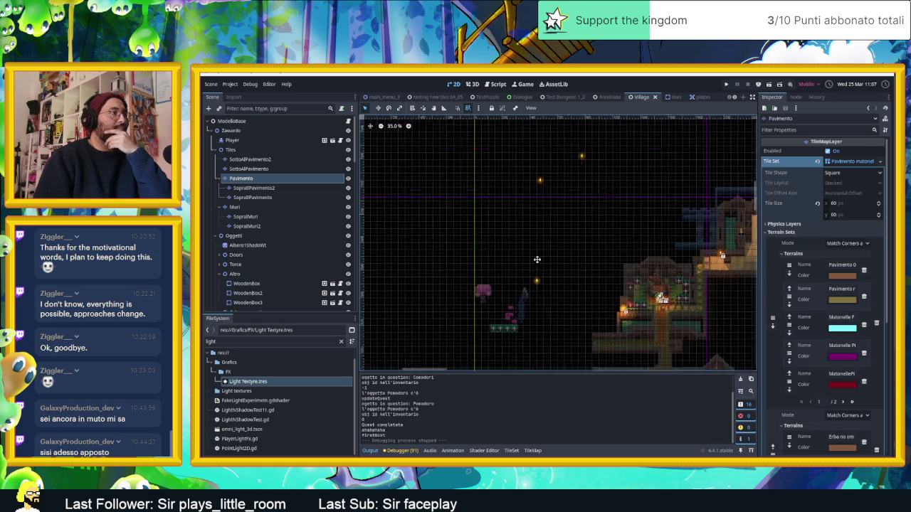
scroll(549, 263, "up", 4)
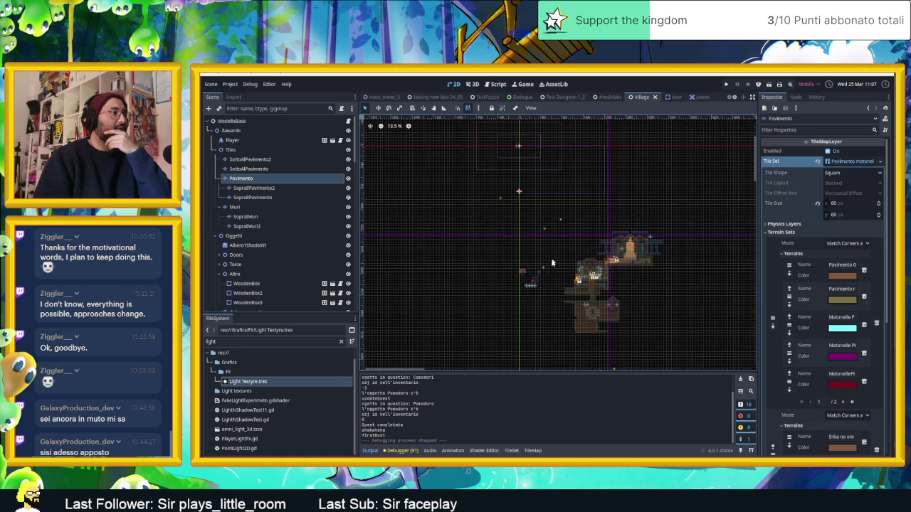
scroll(573, 289, "up", 3)
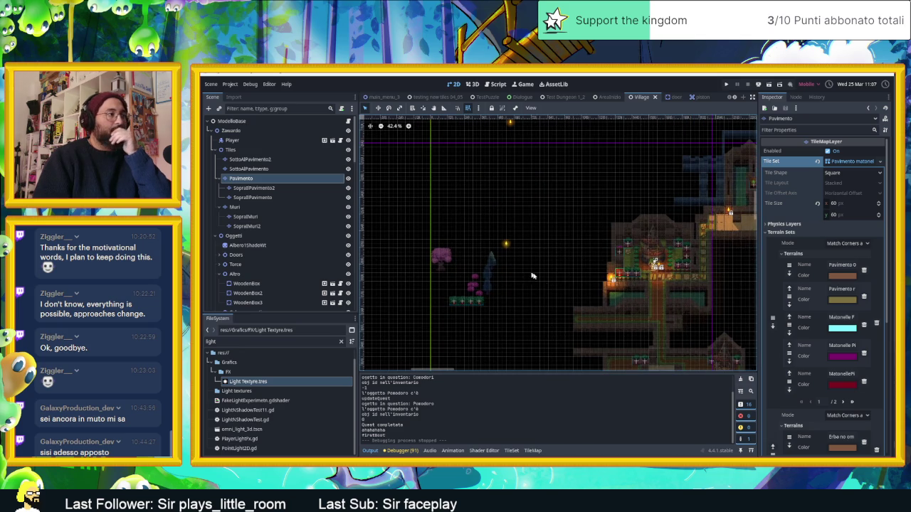
scroll(545, 264, "up", 2)
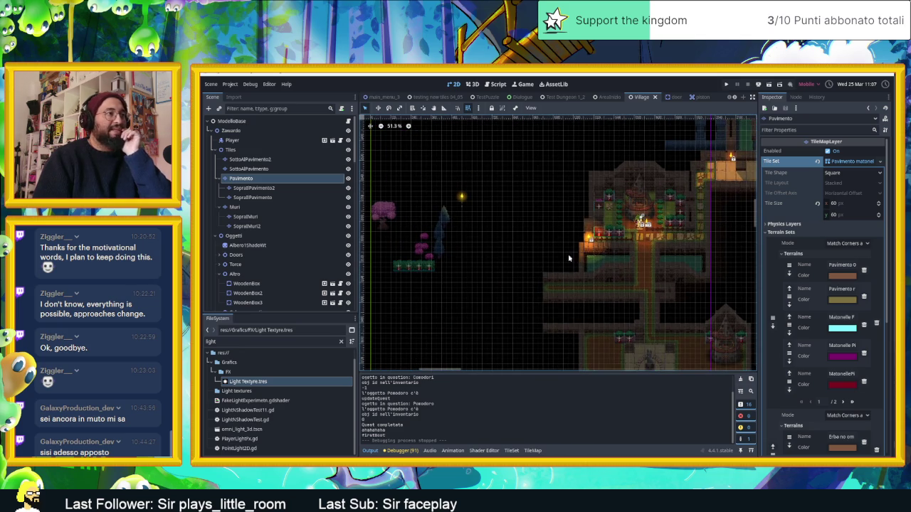
left_click_drag(578, 271, 548, 258)
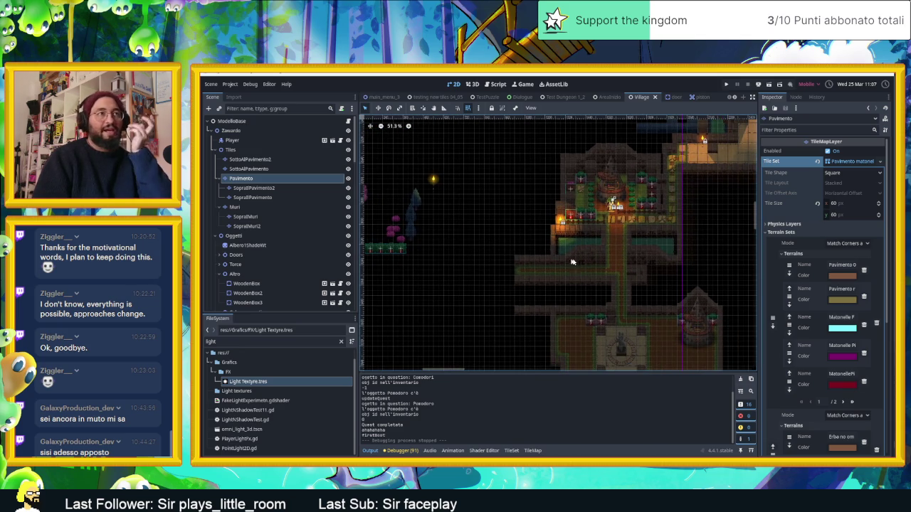
scroll(565, 262, "right", 3)
scroll(576, 262, "down", 1)
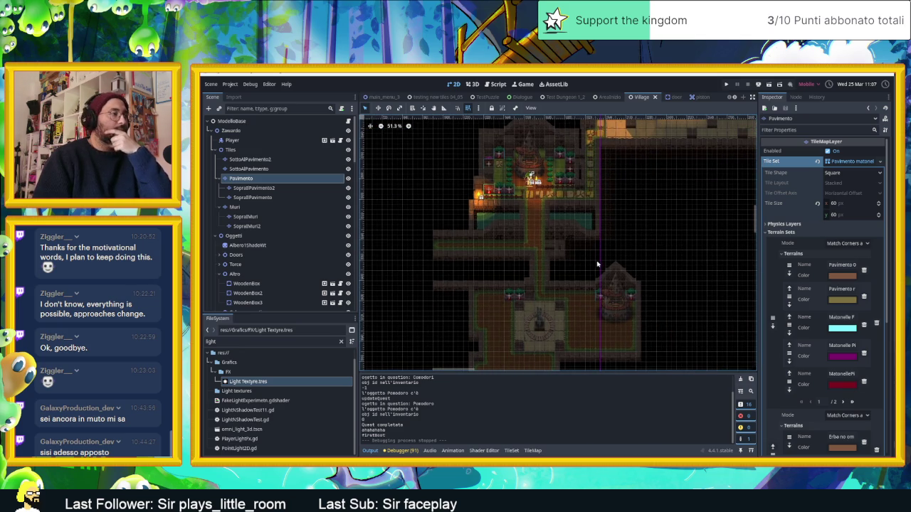
scroll(605, 266, "up", 3)
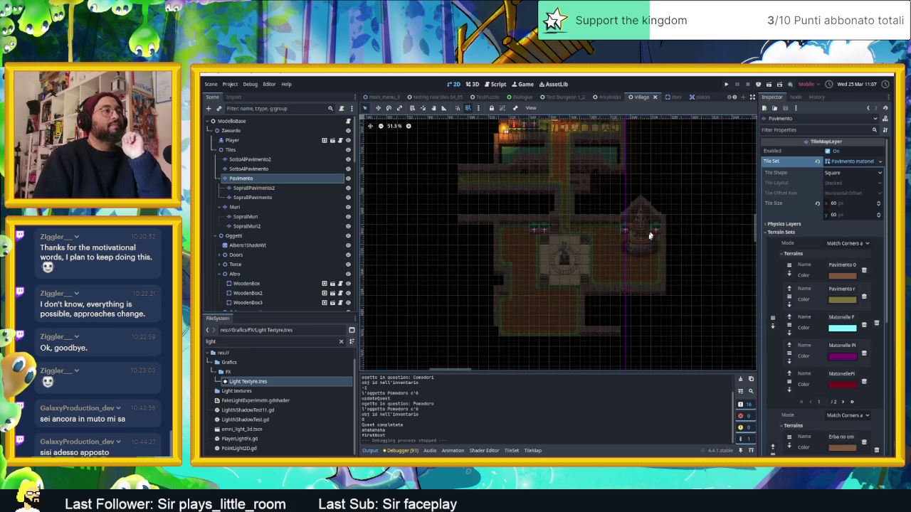
scroll(612, 265, "up", 3)
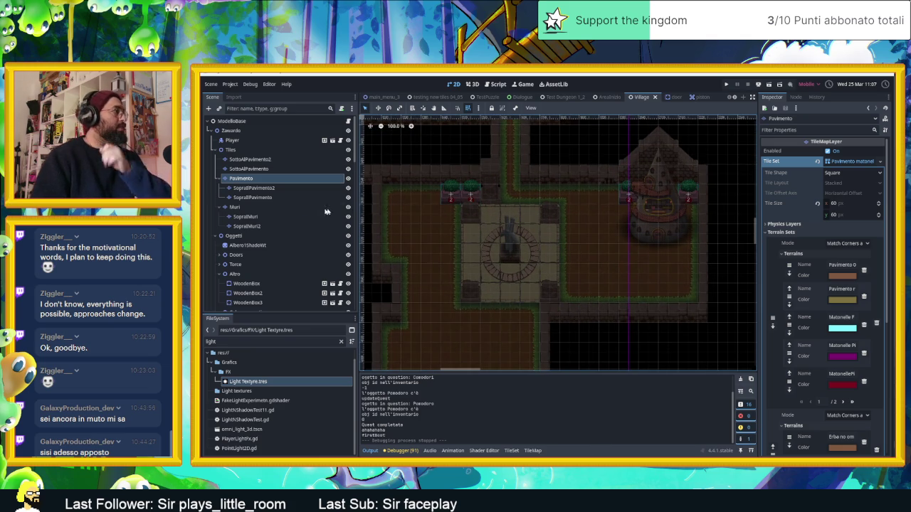
scroll(328, 228, "down", 2)
- Select Torcia3 under the Torce group and move it to the statue plaza's right side
left_click(226, 217)
left_click(220, 217)
scroll(267, 244, "down", 1)
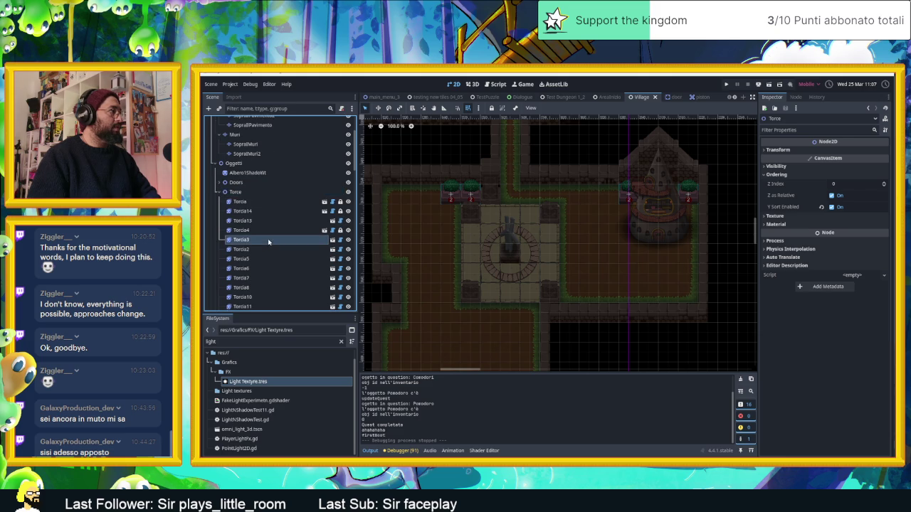
left_click(241, 240)
scroll(526, 270, "down", 10)
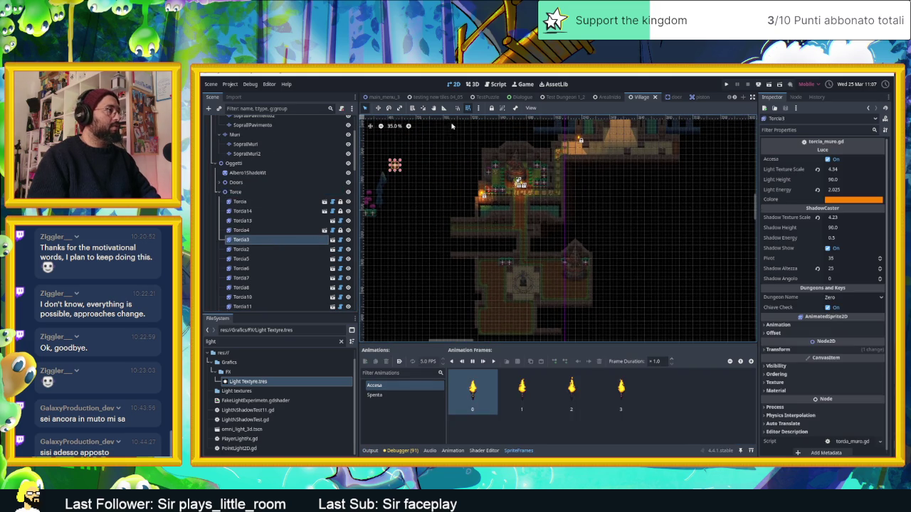
left_click(378, 108)
mouse_move(420, 162)
left_mouse_down()
mouse_move(492, 253)
mouse_move(539, 279)
mouse_move(531, 281)
left_mouse_up()
scroll(539, 279, "up", 5)
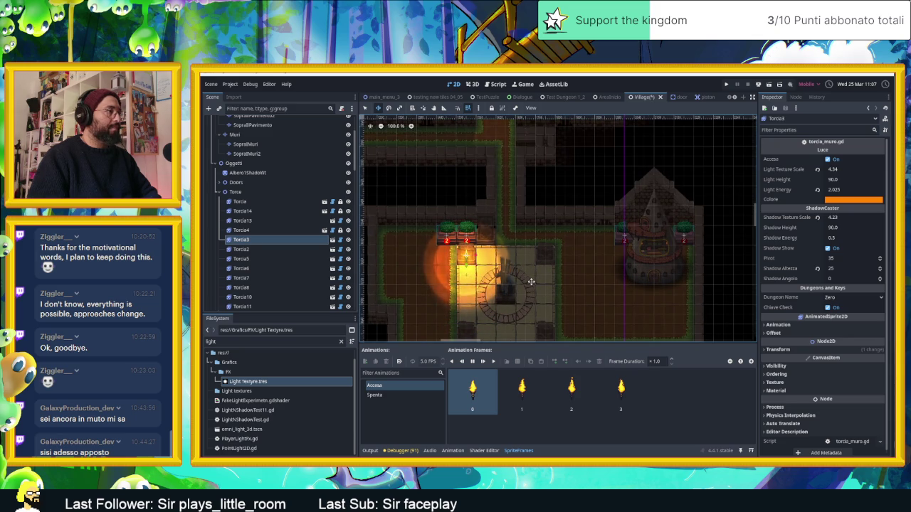
scroll(553, 252, "down", 2)
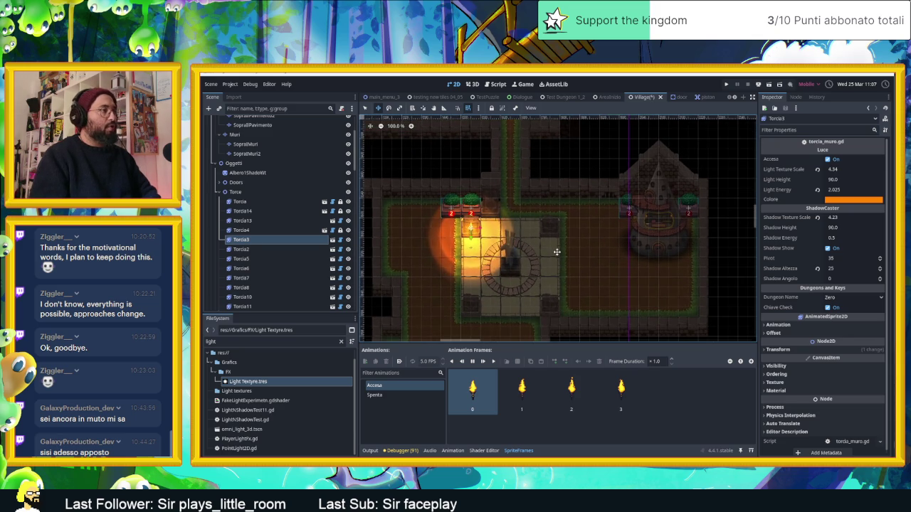
mouse_move(557, 252)
left_mouse_down()
mouse_move(610, 234)
mouse_move(596, 238)
left_mouse_up()
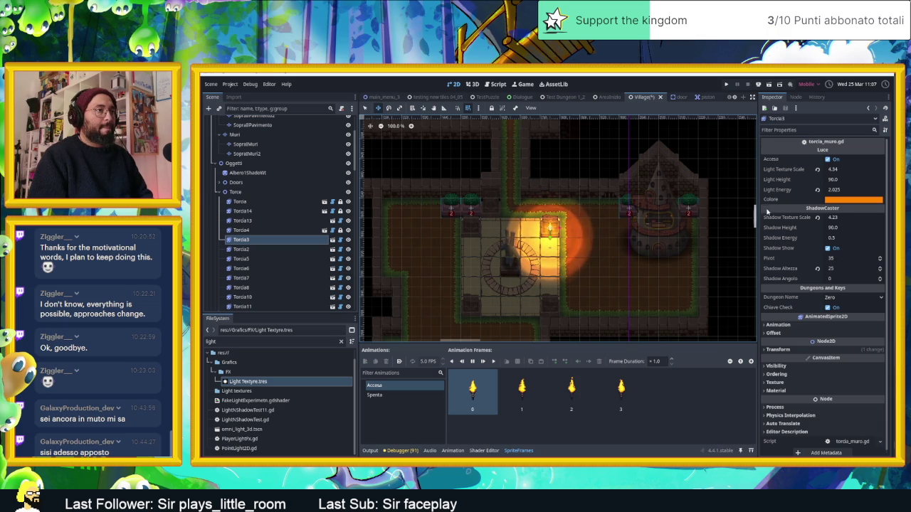
scroll(659, 179, "down", 1)
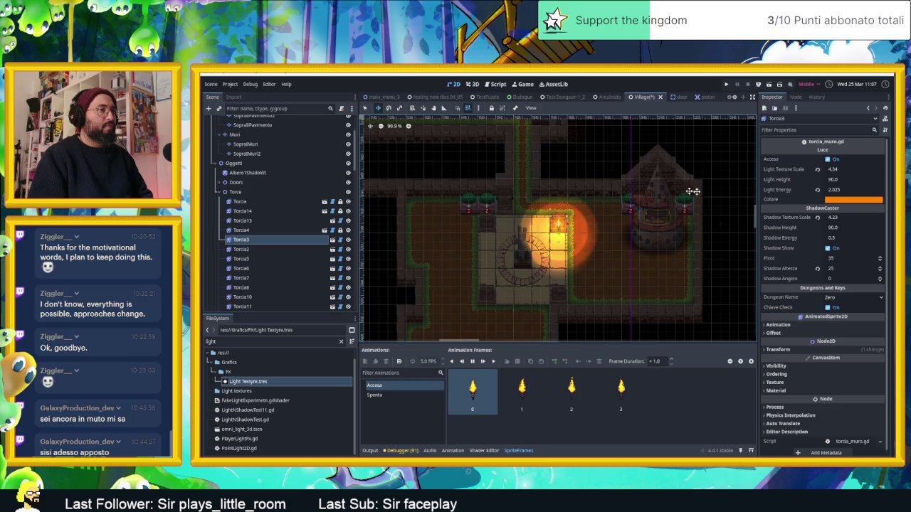
- Reset Torcia3's Light Energy and raise its Light Texture Scale to 9.675
left_click(817, 190)
scroll(628, 194, "up", 3)
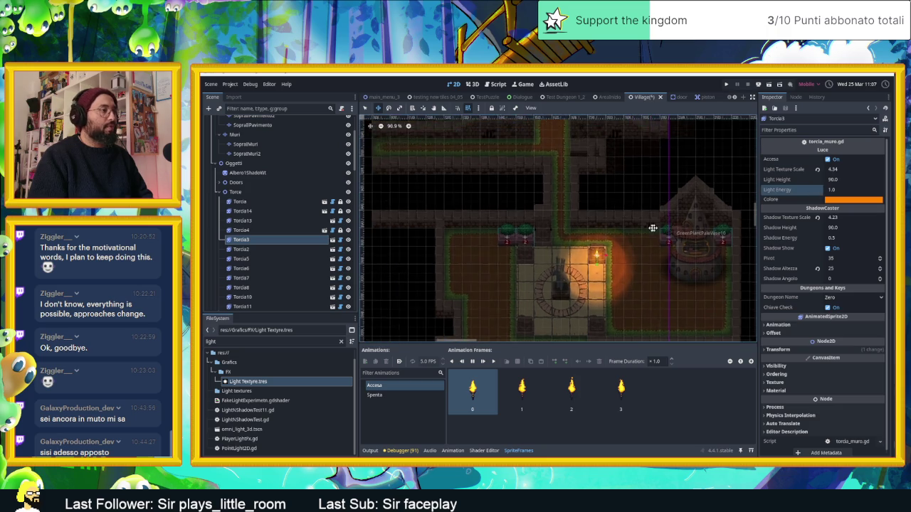
left_click(833, 169)
type("4.575")
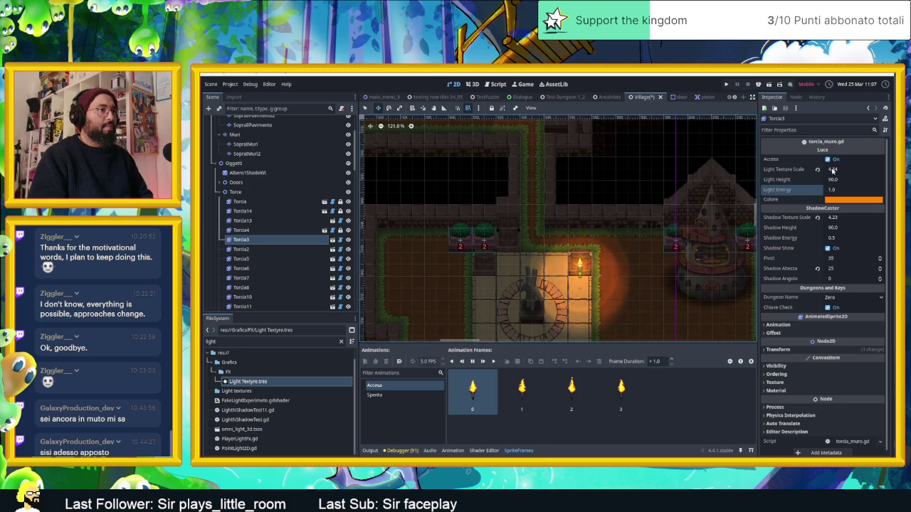
left_click_drag(852, 169, 883, 169)
type("5")
key("Return")
scroll(571, 229, "down", 2)
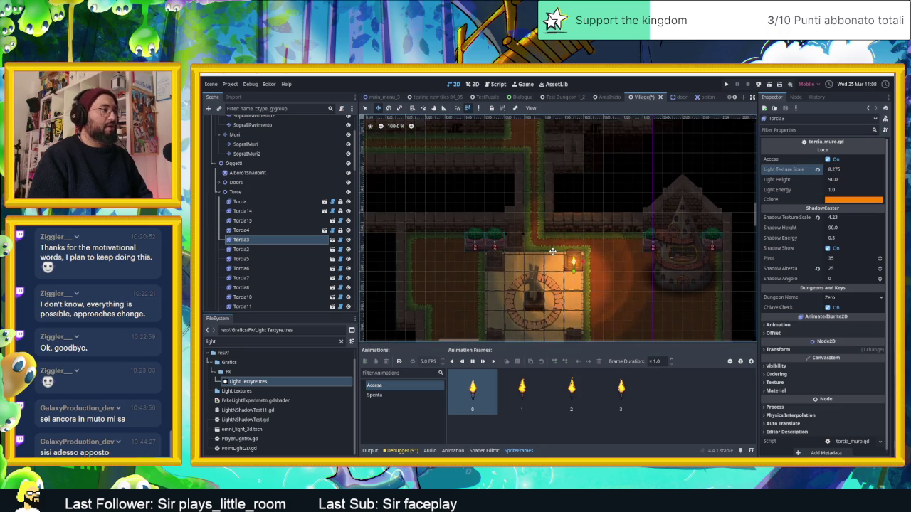
left_click_drag(842, 170, 857, 170)
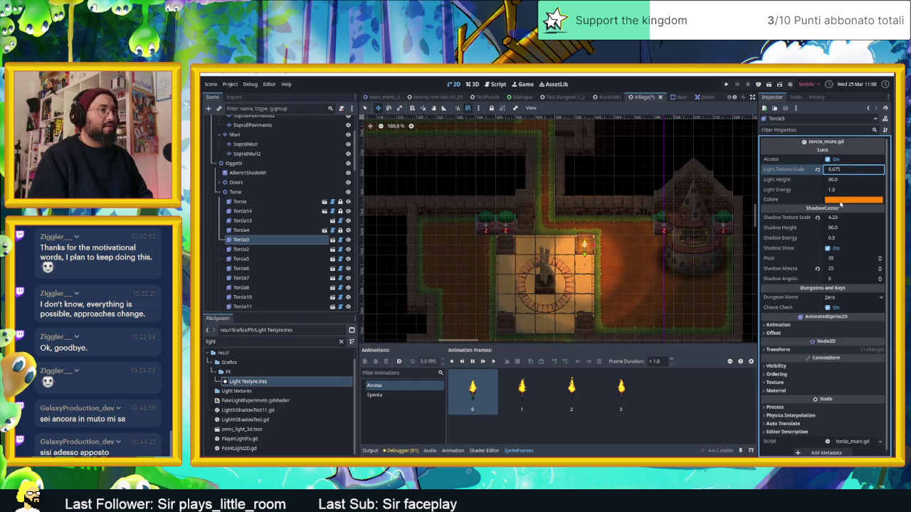
- Set Shadow Texture Scale to 11.07 and dim Light Energy to 0.59
left_click_drag(839, 222, 857, 218)
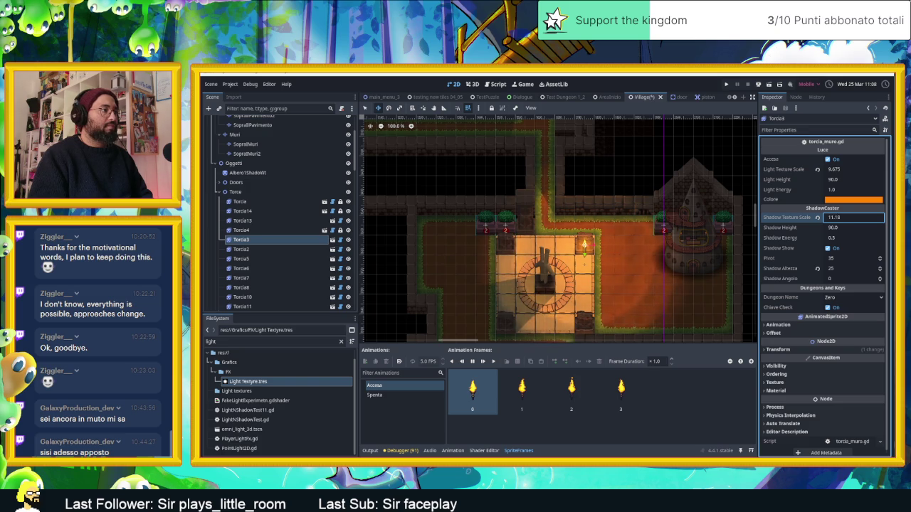
left_click(838, 192)
left_click_drag(839, 191, 831, 191)
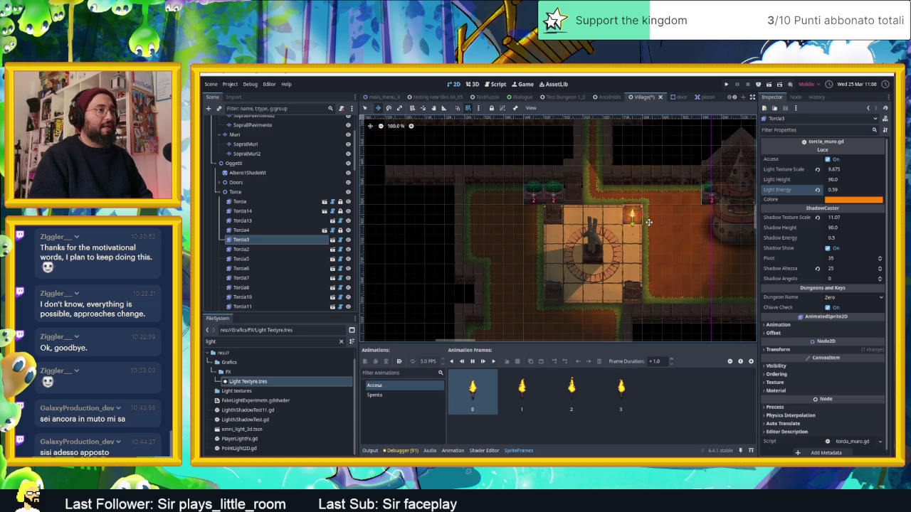
- Pan the map to centre the lit torch and select the Pavimento floor layer
scroll(656, 220, "up", 1)
left_click_drag(656, 220, 549, 230)
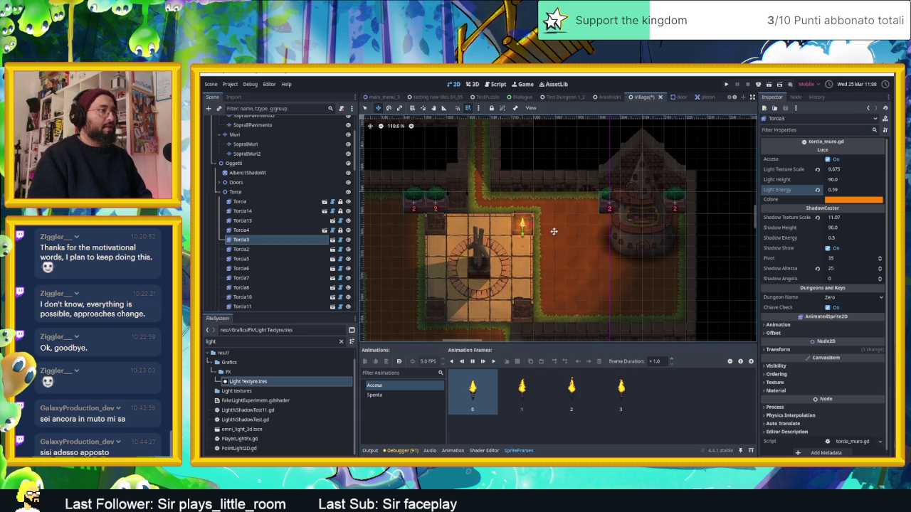
scroll(513, 230, "up", 1)
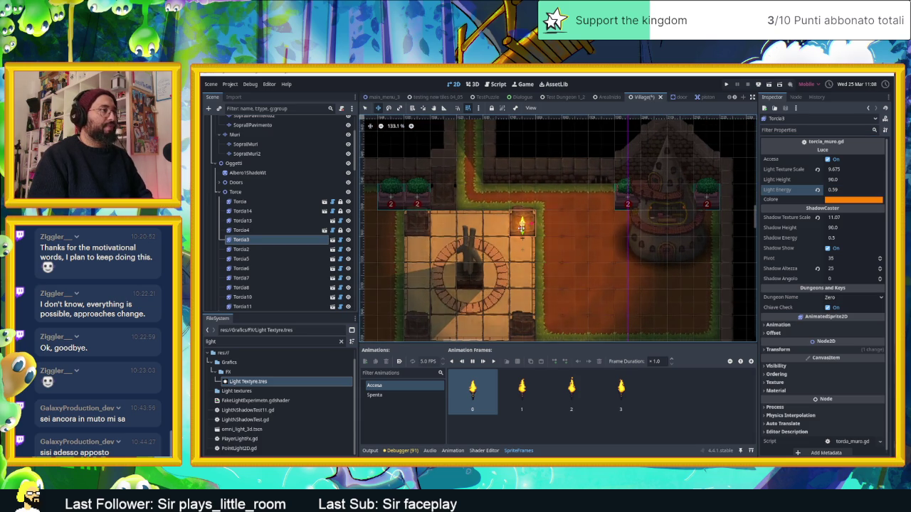
scroll(514, 223, "up", 1)
scroll(514, 224, "up", 1)
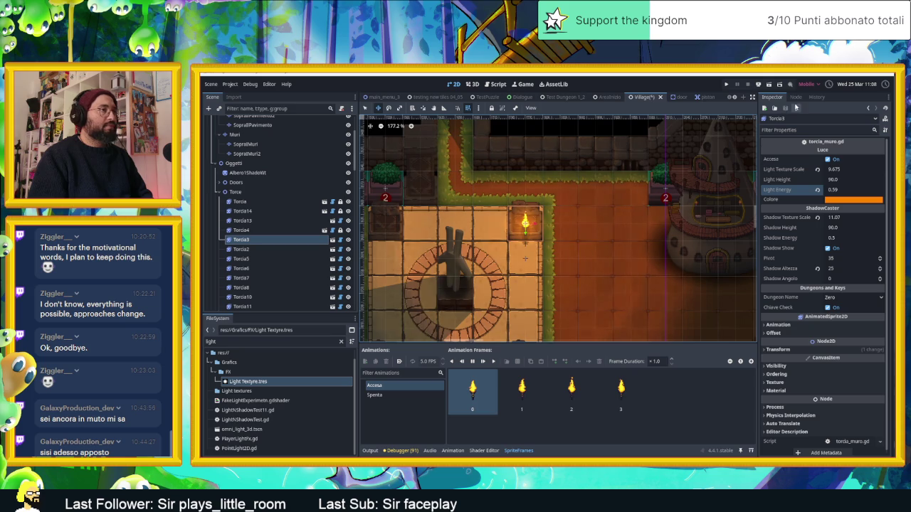
scroll(528, 221, "down", 4)
scroll(527, 221, "up", 3)
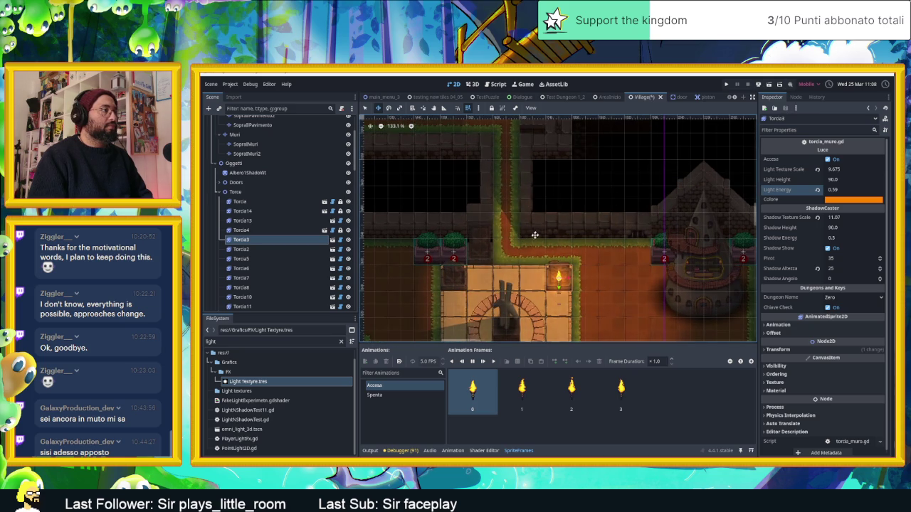
scroll(495, 272, "up", 3)
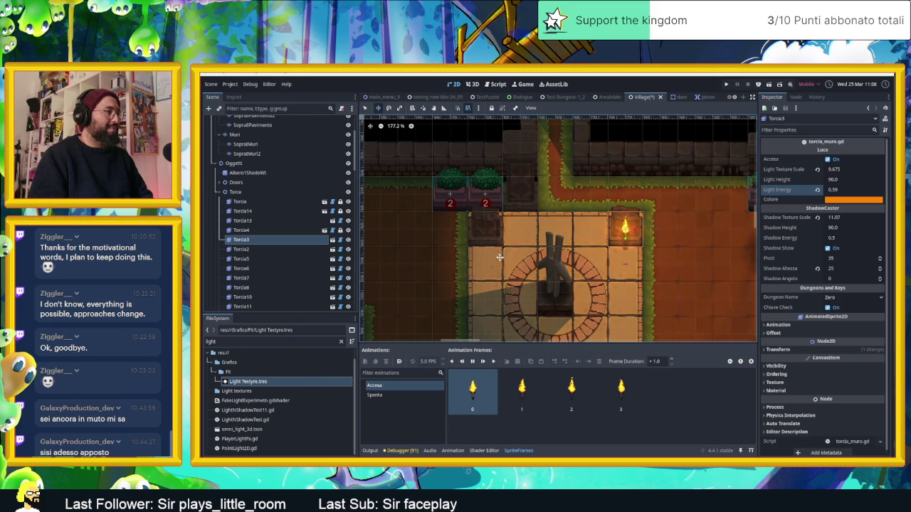
scroll(497, 256, "down", 2)
scroll(518, 239, "down", 2)
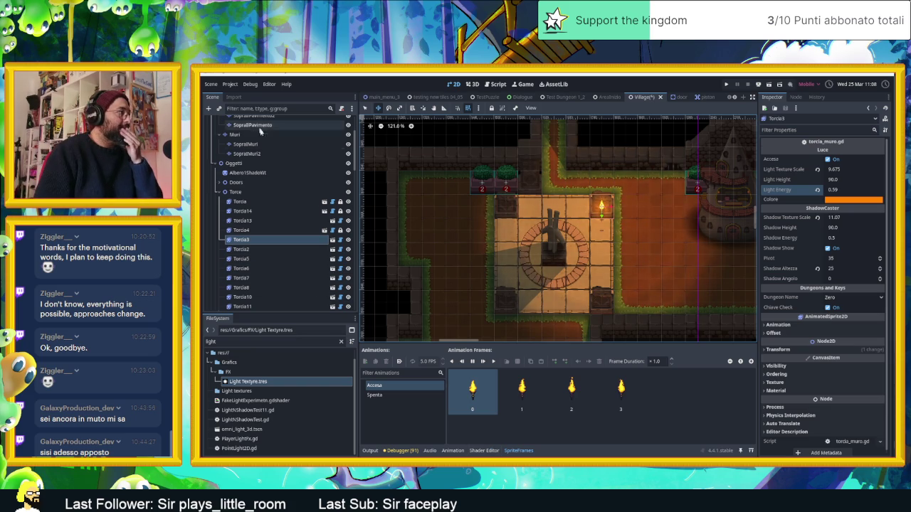
scroll(258, 125, "up", 3)
left_click(242, 178)
- Open the Muri wall layer's TileSet panel on another wall atlas and make it taller
left_click(243, 210)
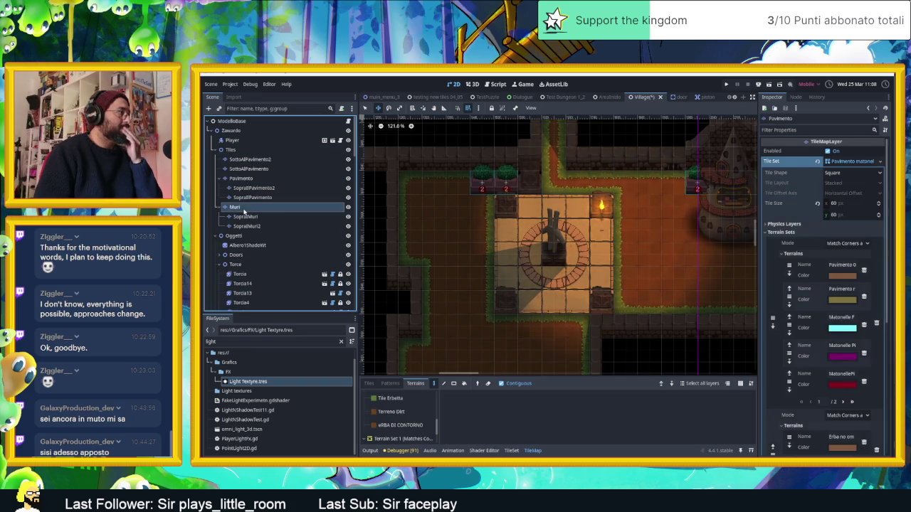
left_click(511, 450)
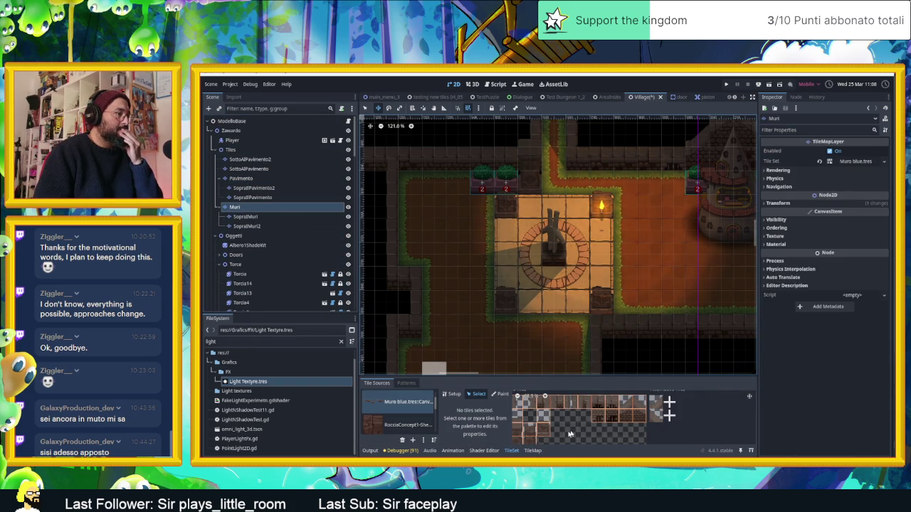
scroll(581, 432, "up", 3)
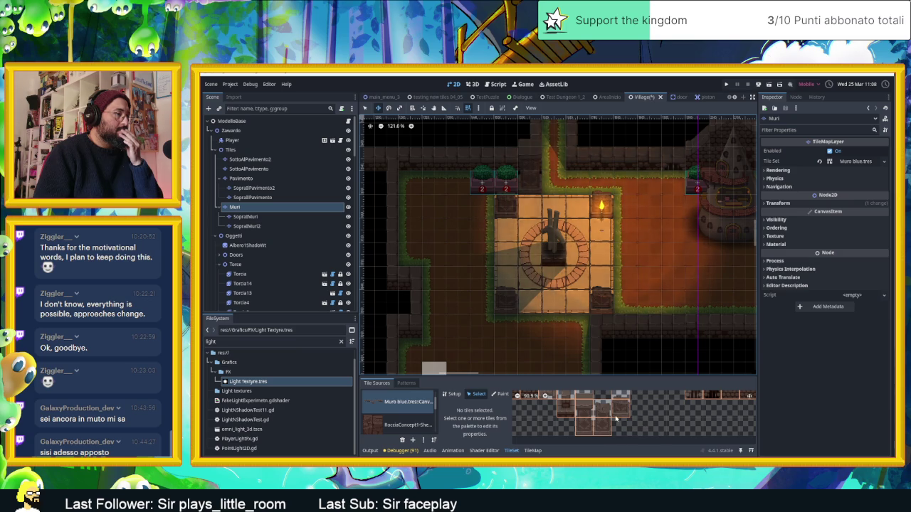
scroll(618, 420, "down", 1)
scroll(608, 422, "down", 1)
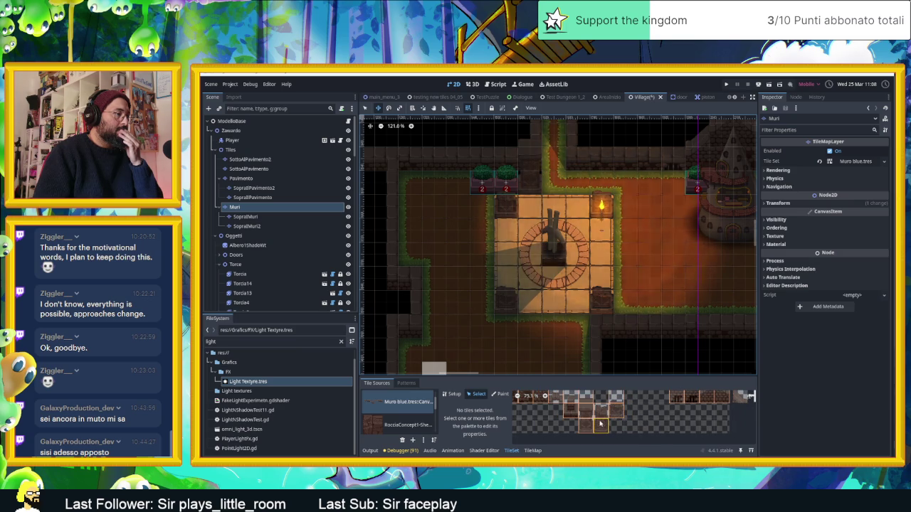
left_click(398, 401)
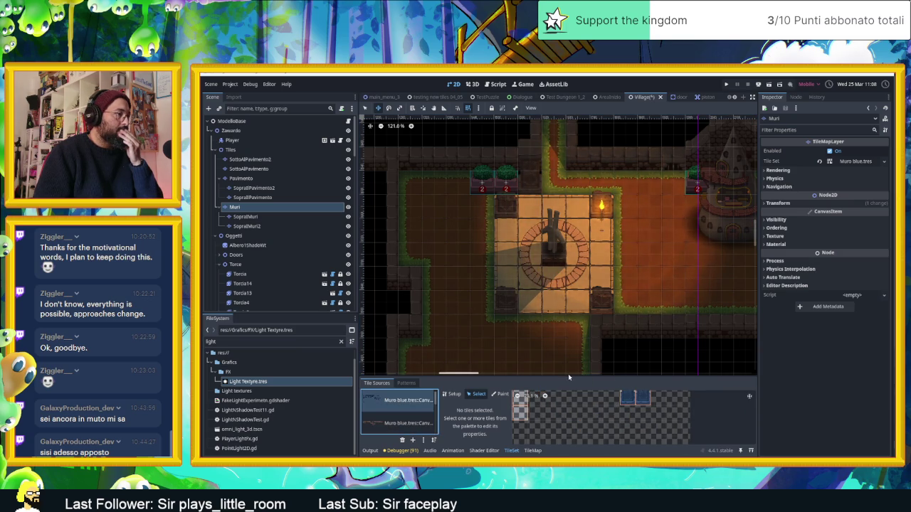
left_click_drag(564, 375, 562, 231)
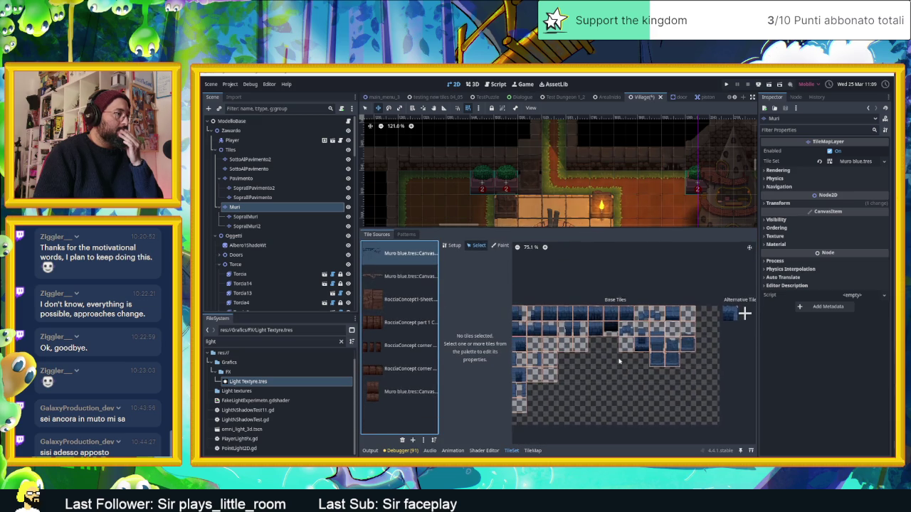
- Inspect several wall tiles' Occlusion Layer 0 polygons, ending on tile 11,1
left_click(660, 359)
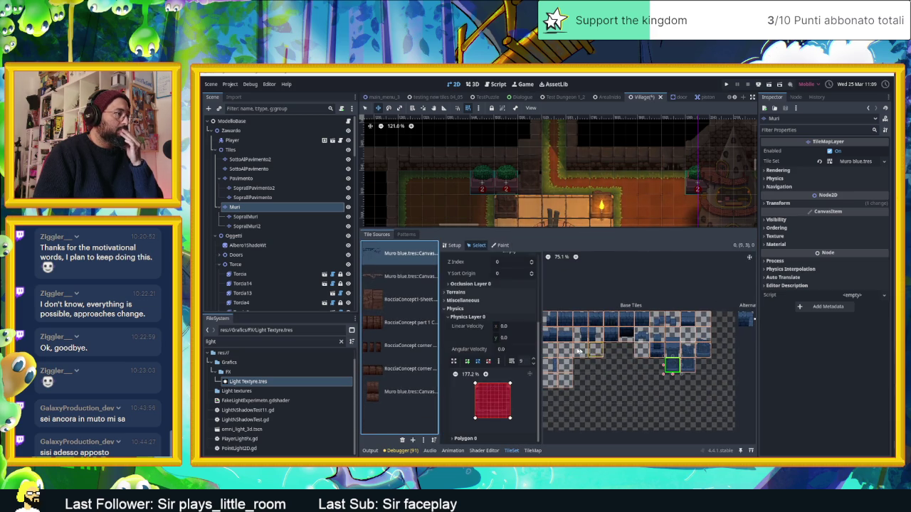
left_click(449, 310)
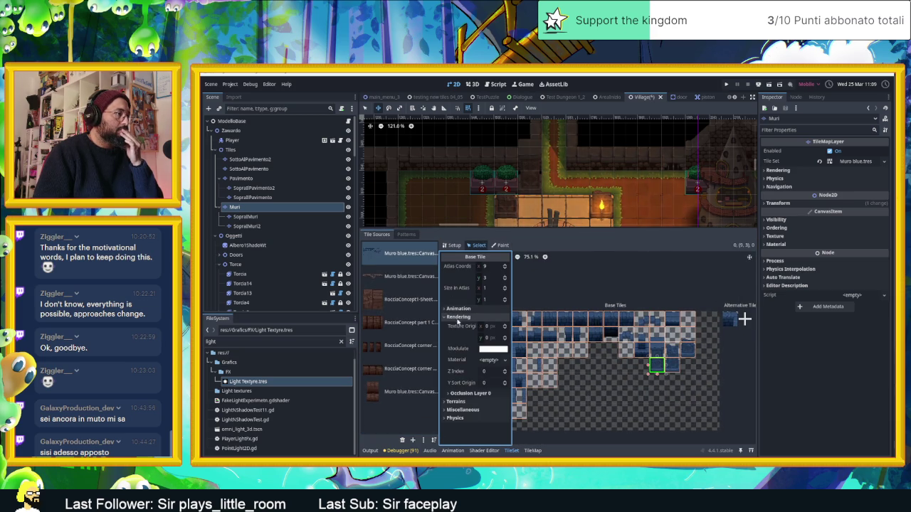
left_click(466, 395)
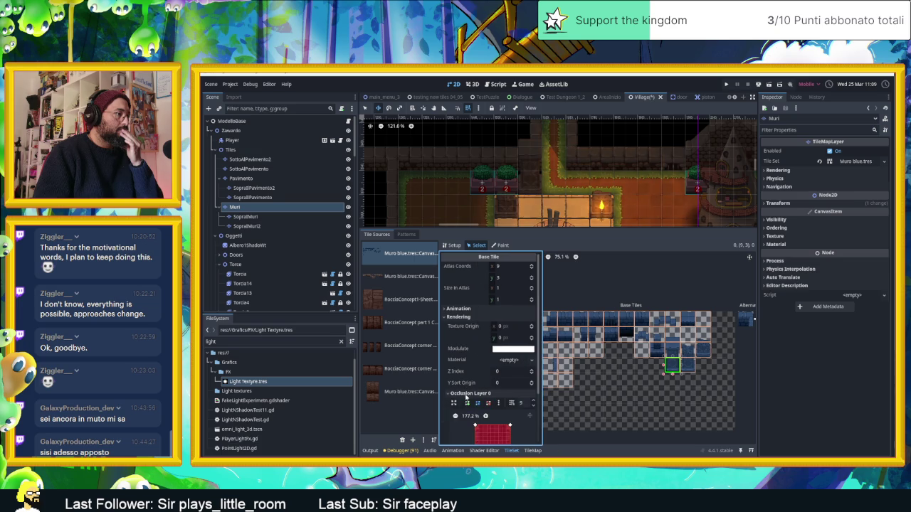
left_click(675, 351)
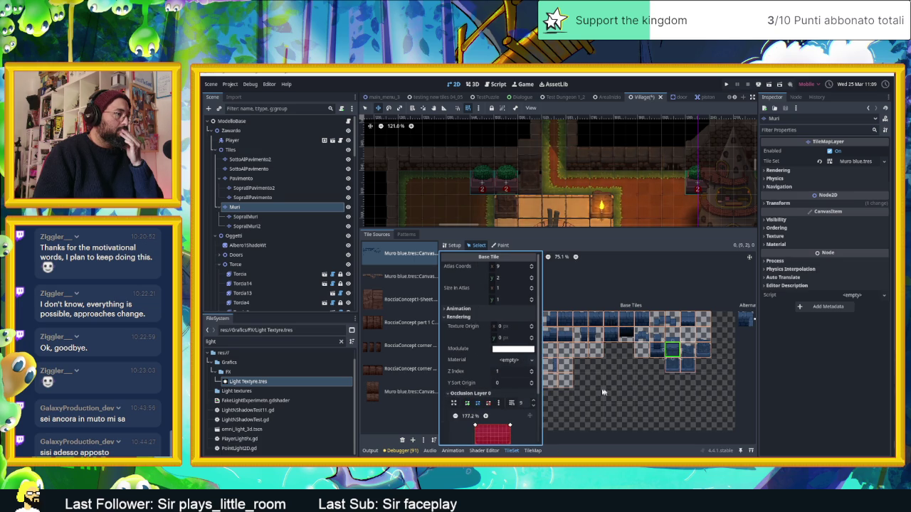
scroll(721, 331, "down", 1)
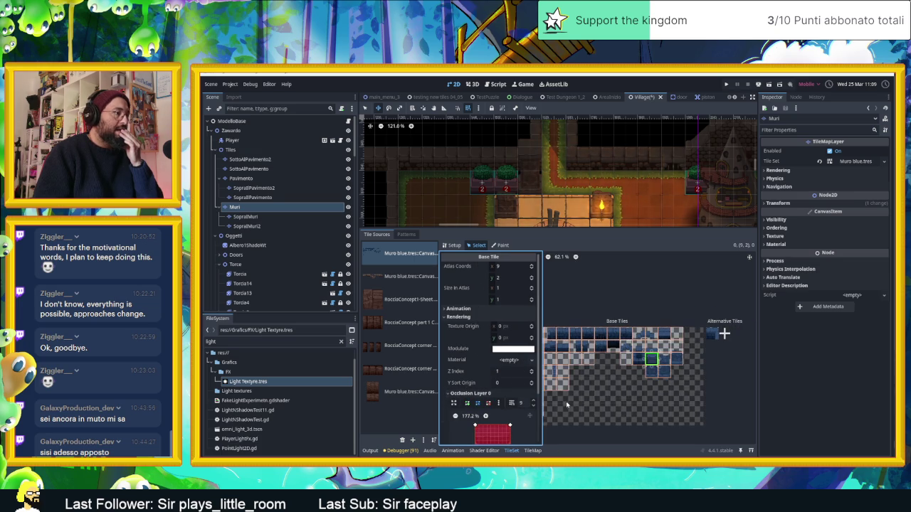
left_click(650, 346)
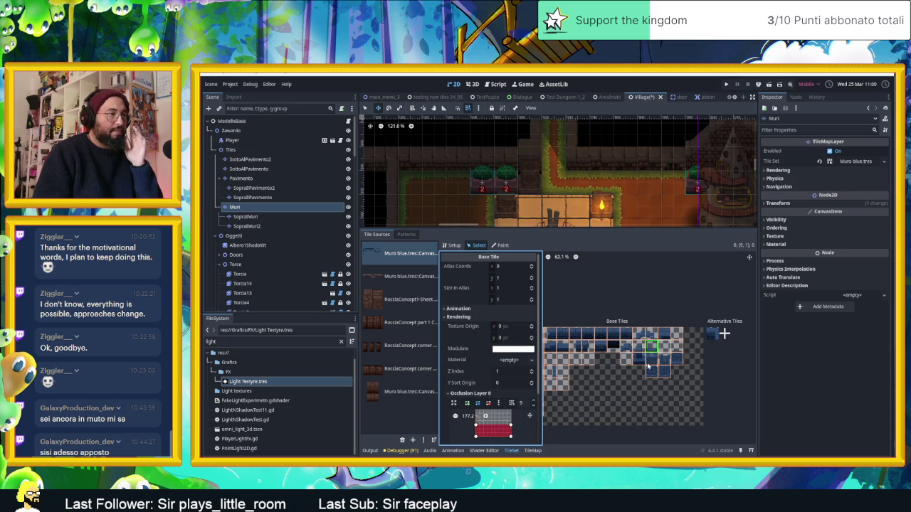
scroll(660, 370, "up", 3)
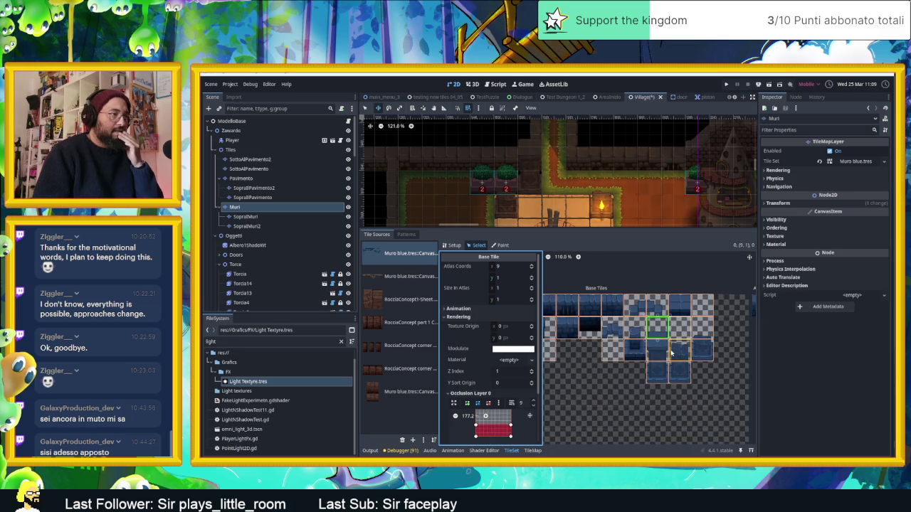
left_click(678, 354)
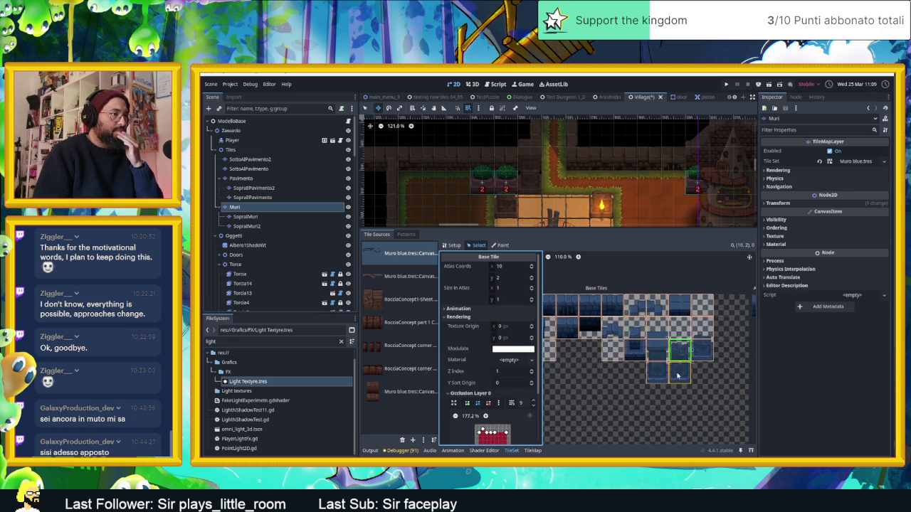
left_click(678, 375)
left_click(702, 341)
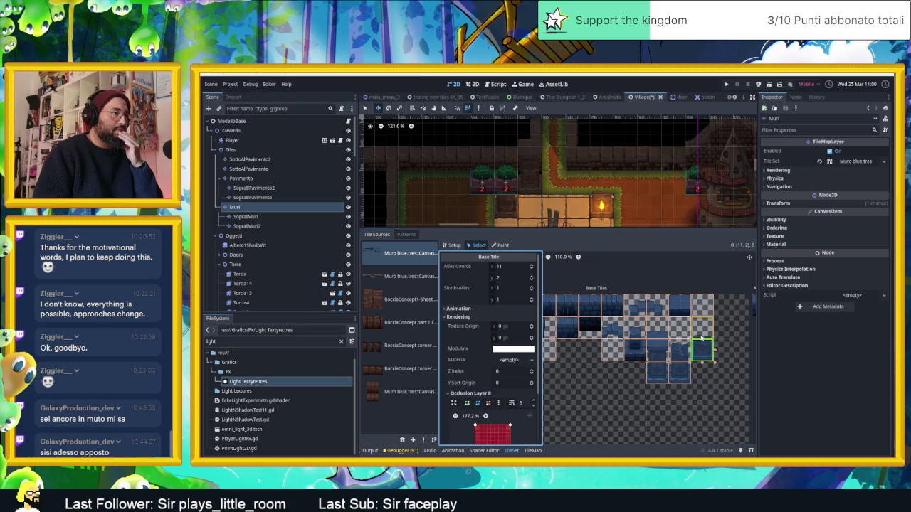
left_click(702, 327)
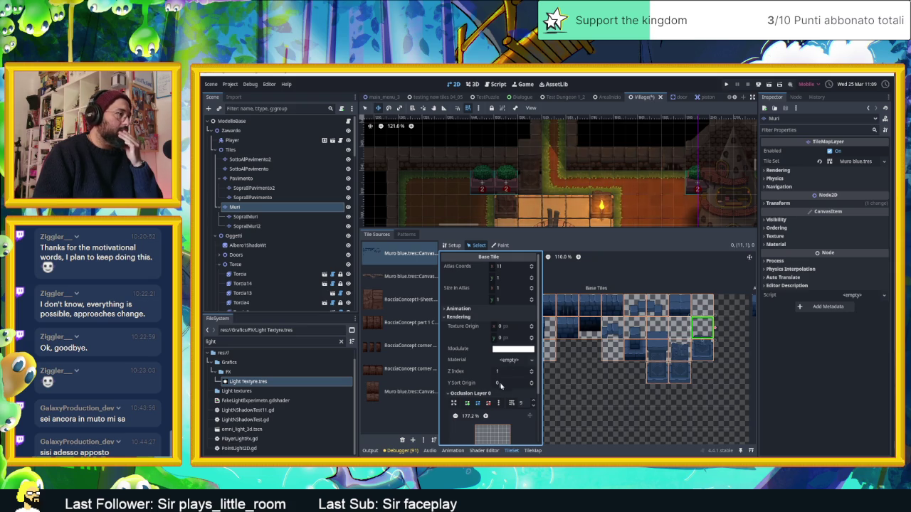
scroll(526, 416, "down", 2)
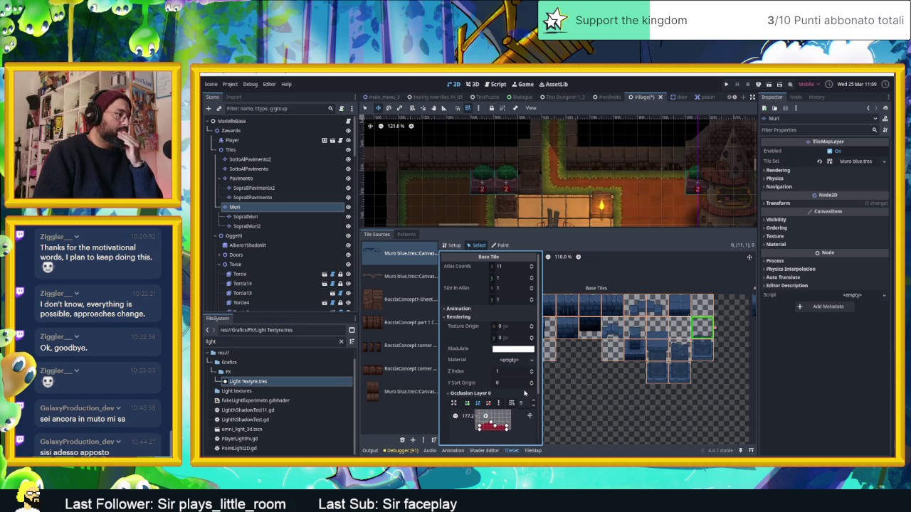
scroll(652, 365, "down", 3)
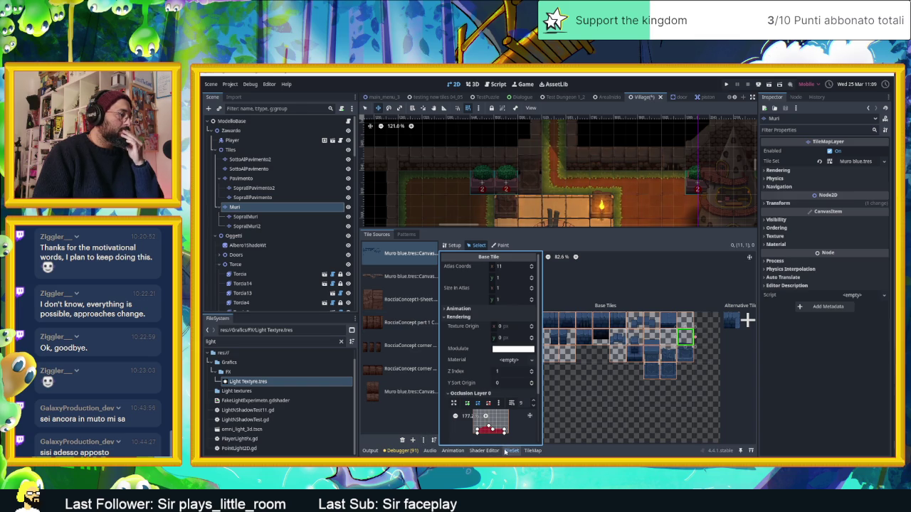
- On the second Muro blue source, give tiles 9,2 and 10,3 the default full occlusion shape
left_click(406, 276)
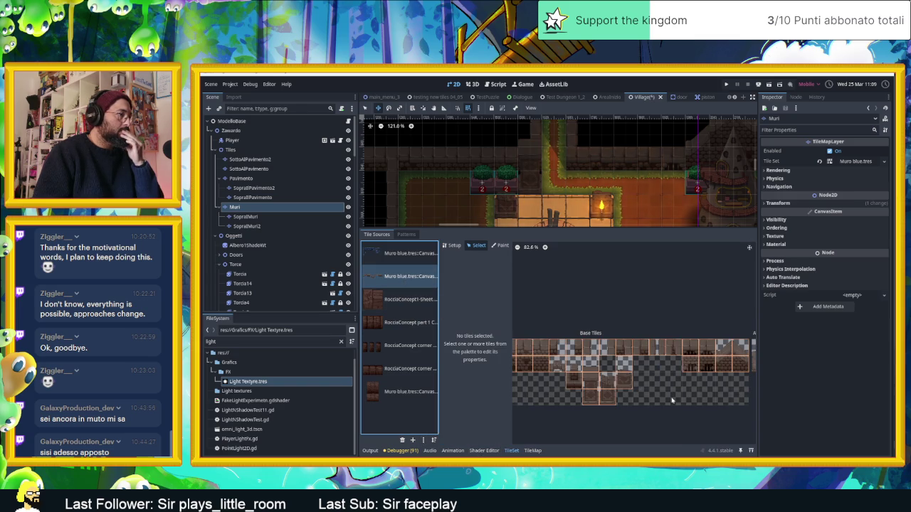
scroll(603, 401, "up", 5)
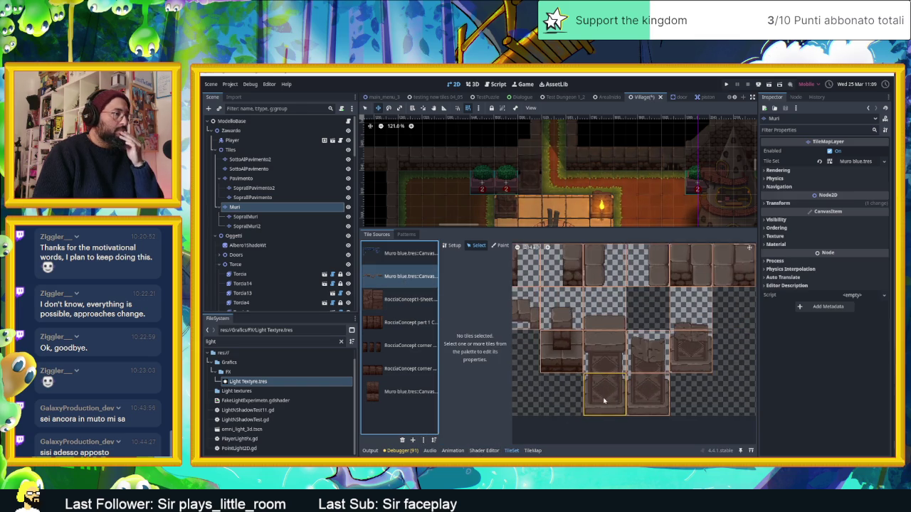
left_click(604, 401)
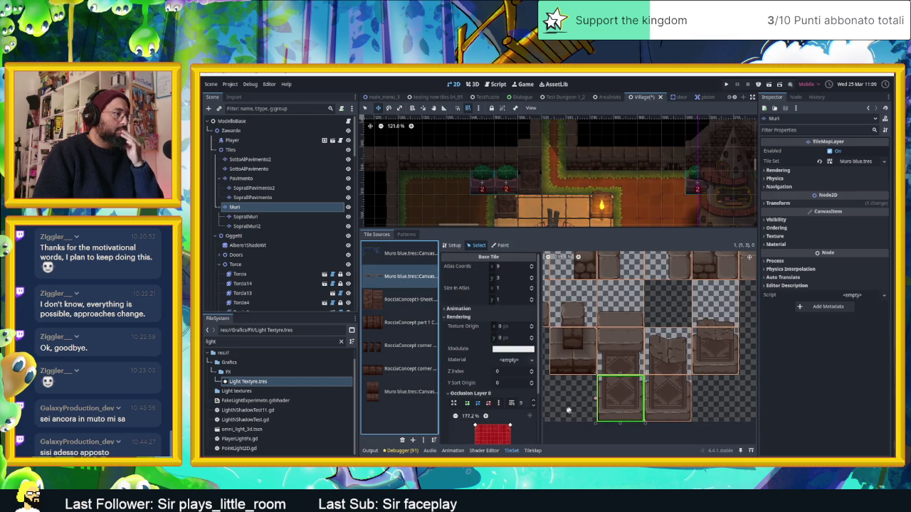
left_click(617, 366)
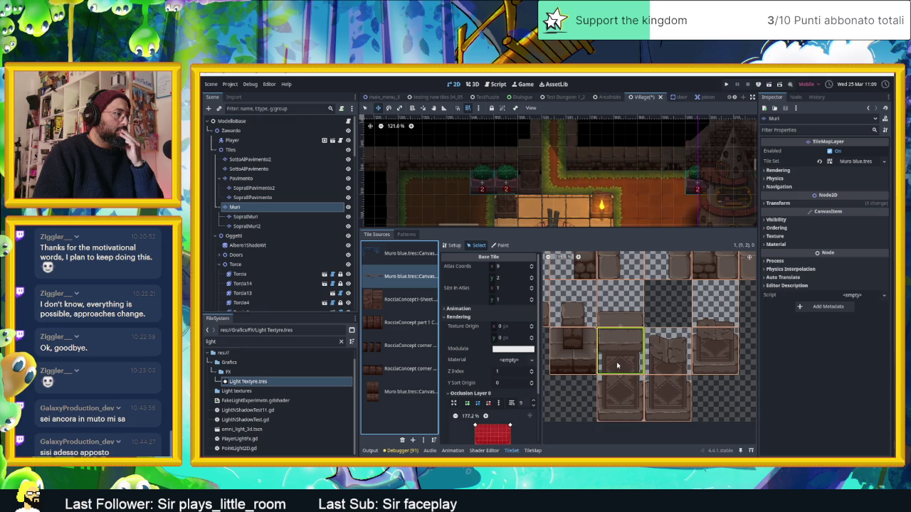
left_click(520, 420)
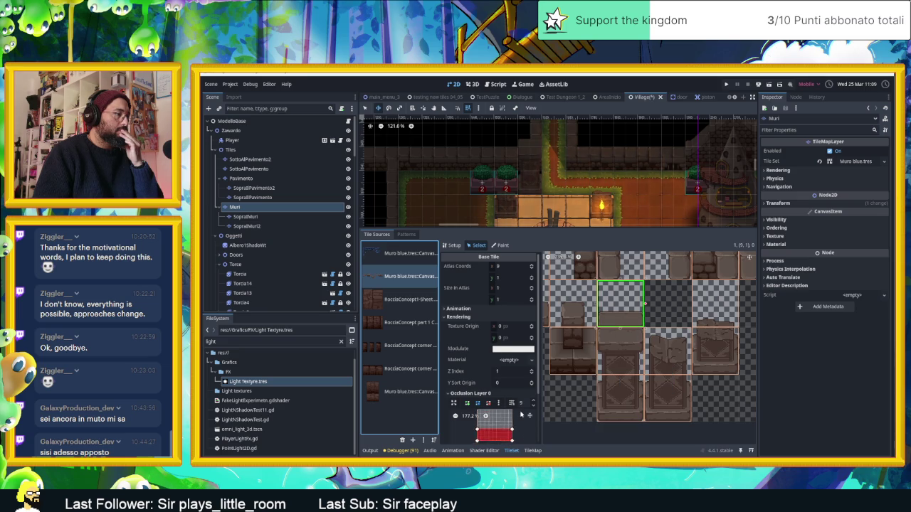
left_click(667, 399)
left_click(497, 404)
left_click(520, 420)
- Select wall tile 10,2 and expand its occlusion polygon in an enlarged editor
left_click(666, 363)
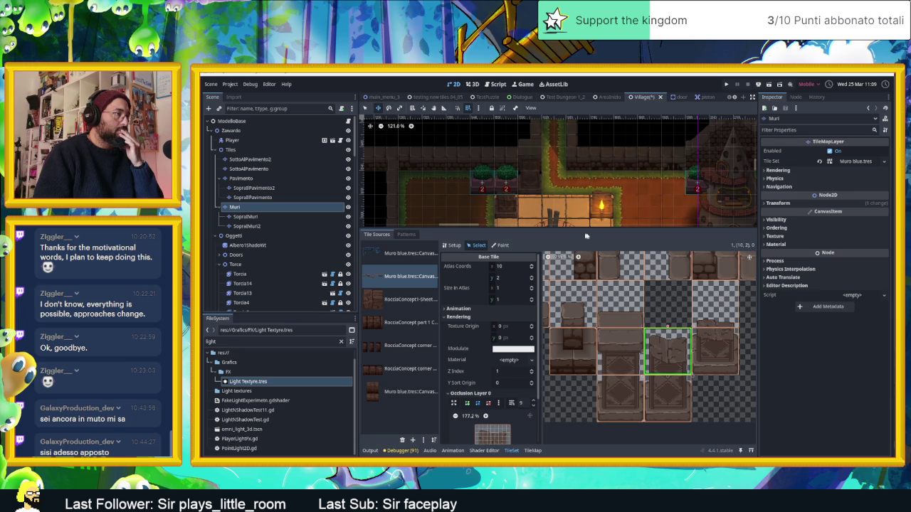
left_click_drag(598, 227, 597, 176)
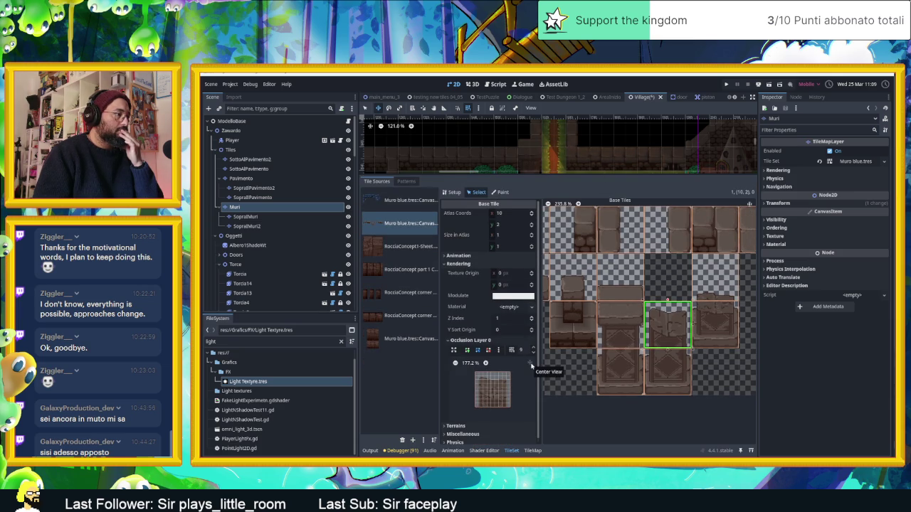
left_click(530, 364)
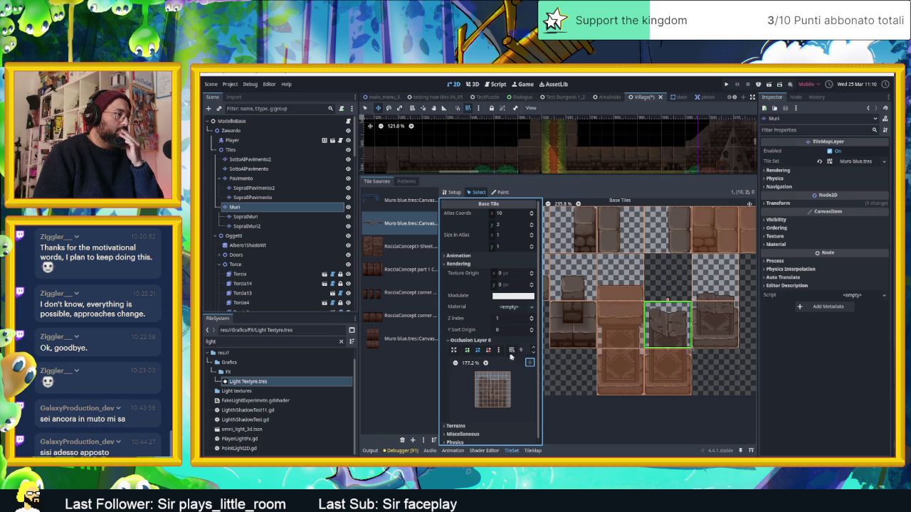
left_click(454, 350)
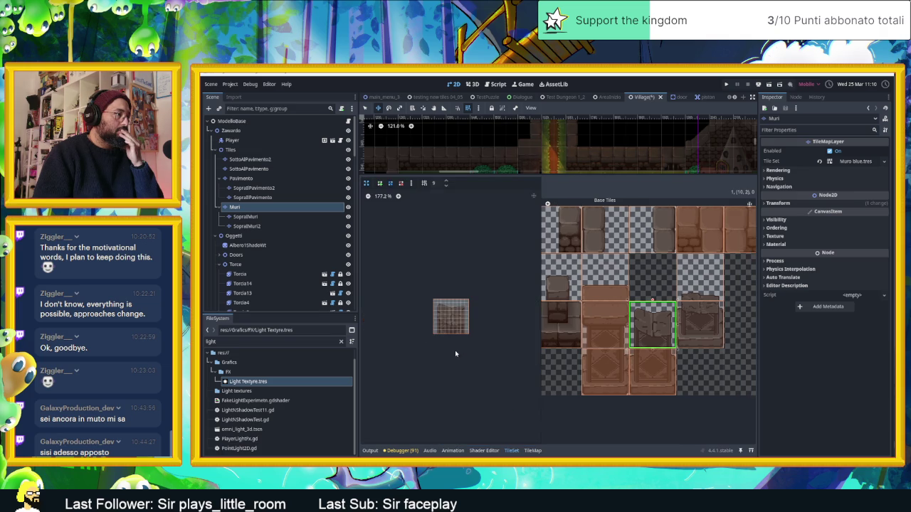
- Zoom to 985% and trace a closed occlusion polygon along tile 10,2's uneven top edge
left_click(399, 198)
left_click(399, 197)
left_click(375, 414)
left_click(379, 183)
left_click(375, 415)
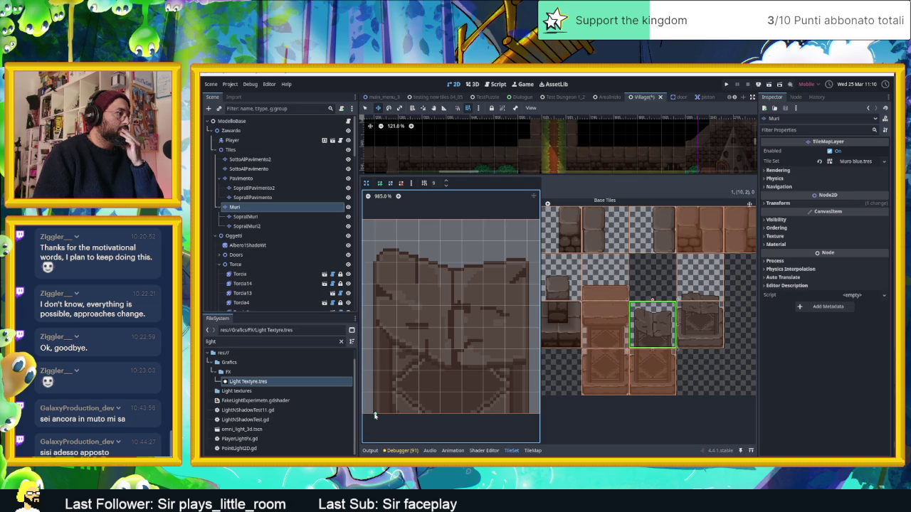
left_click(376, 262)
left_click(440, 263)
left_click(506, 263)
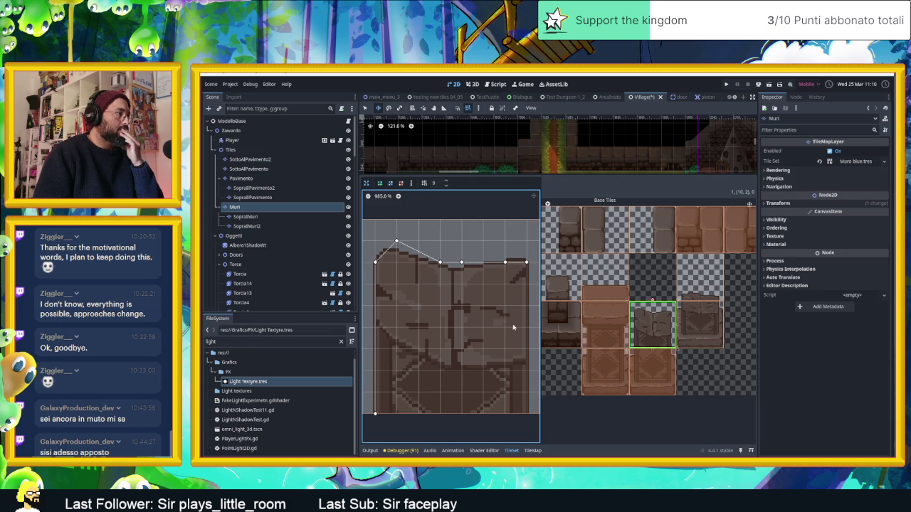
left_click(526, 413)
left_click(376, 415)
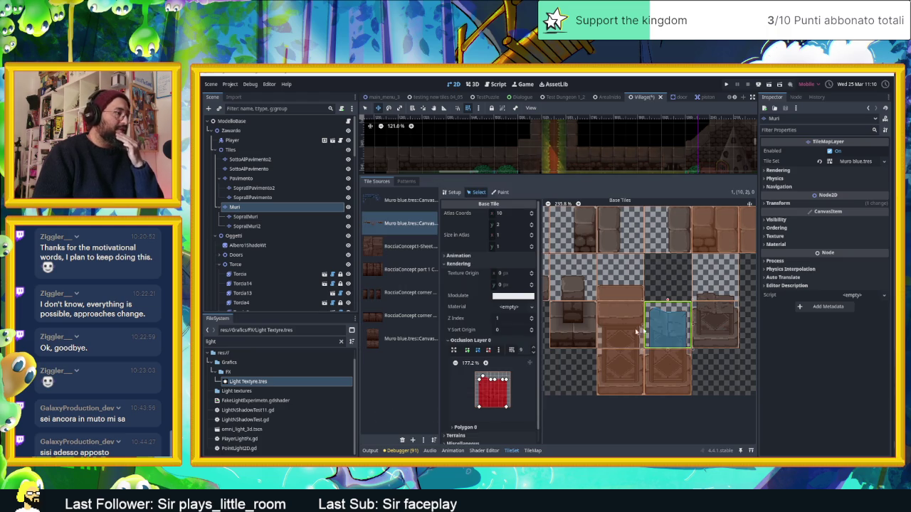
- Reopen tile 10,2's occlusion polygon in the large editor, zoomed in with grid step 12
left_click(453, 351)
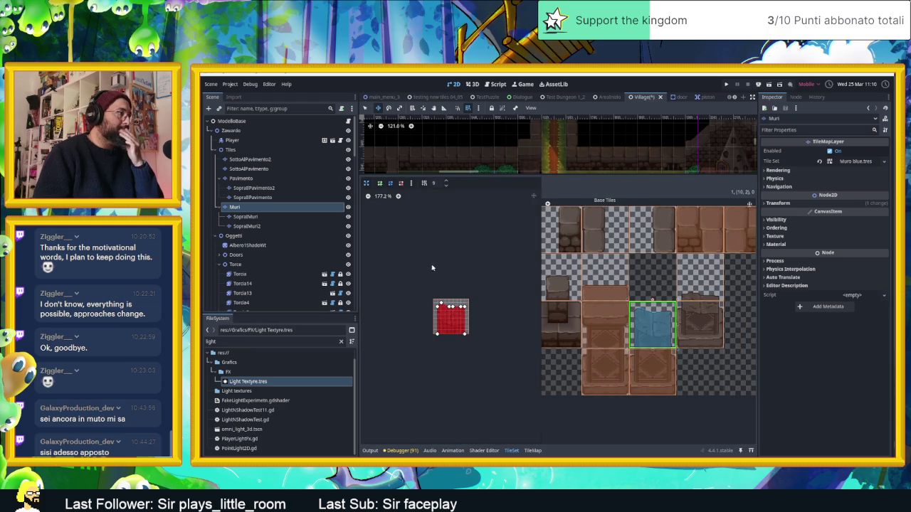
left_click(444, 183)
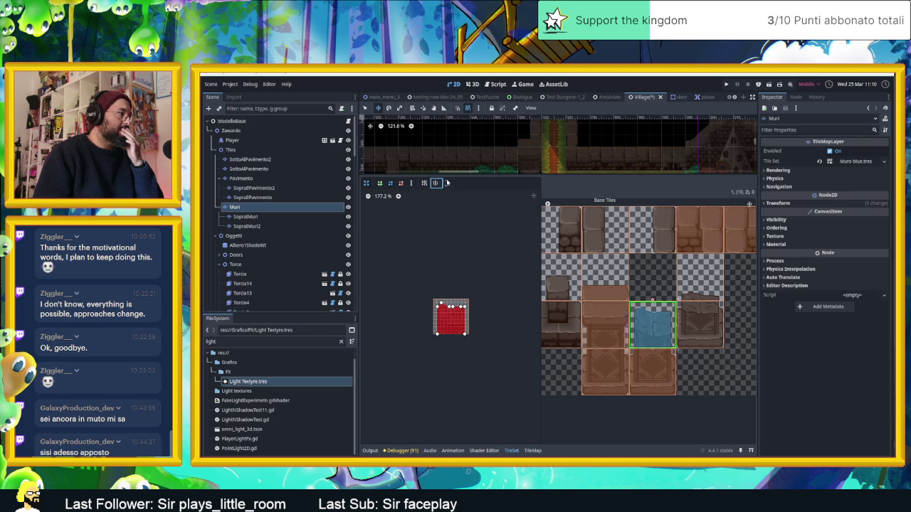
left_click(398, 196)
left_click(398, 196)
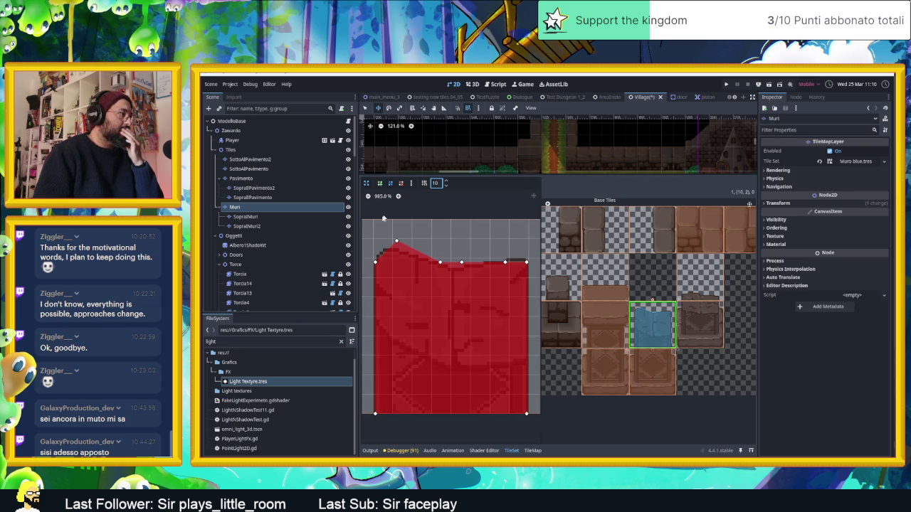
left_click(445, 183)
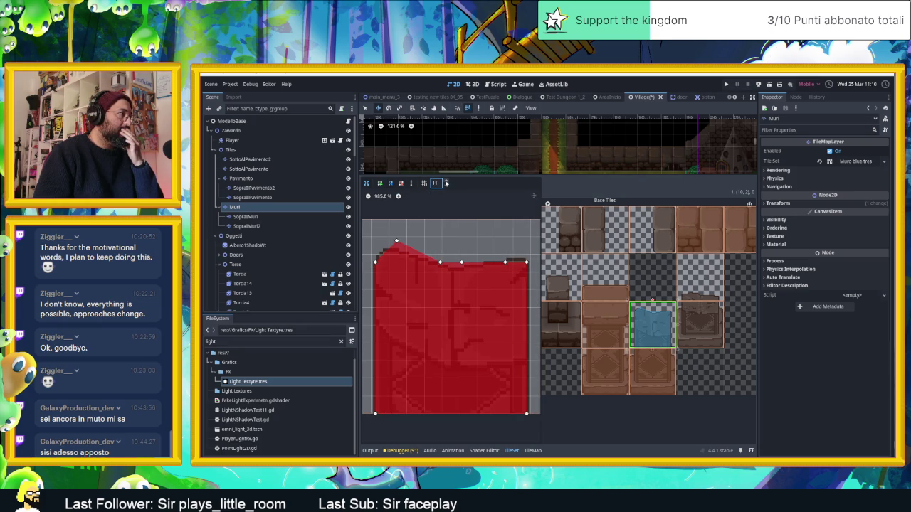
left_click(446, 183)
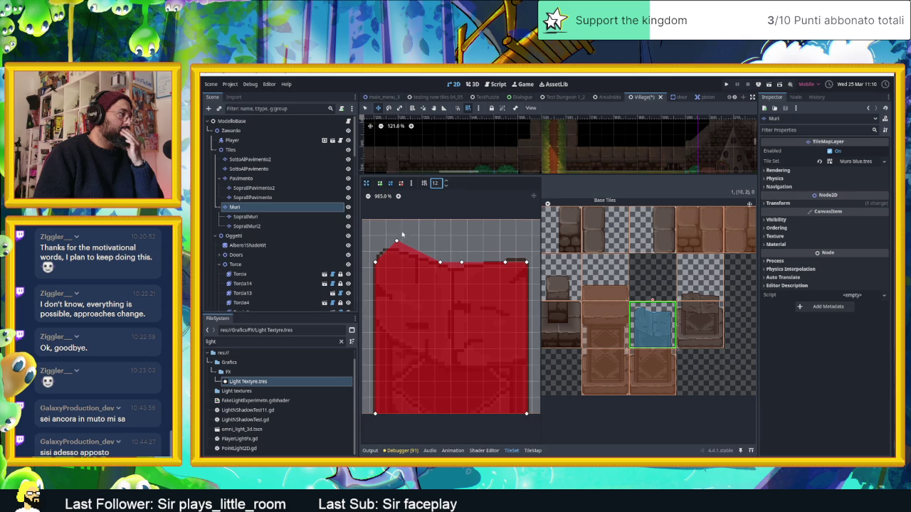
- With snapping off, adjust the top vertices and add an extra point along the top edge
left_click_drag(397, 243, 385, 252)
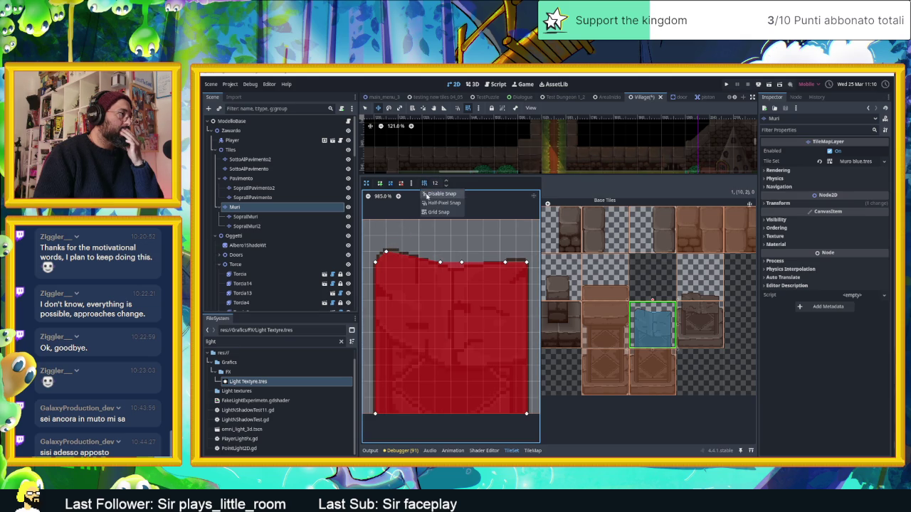
left_click(423, 184)
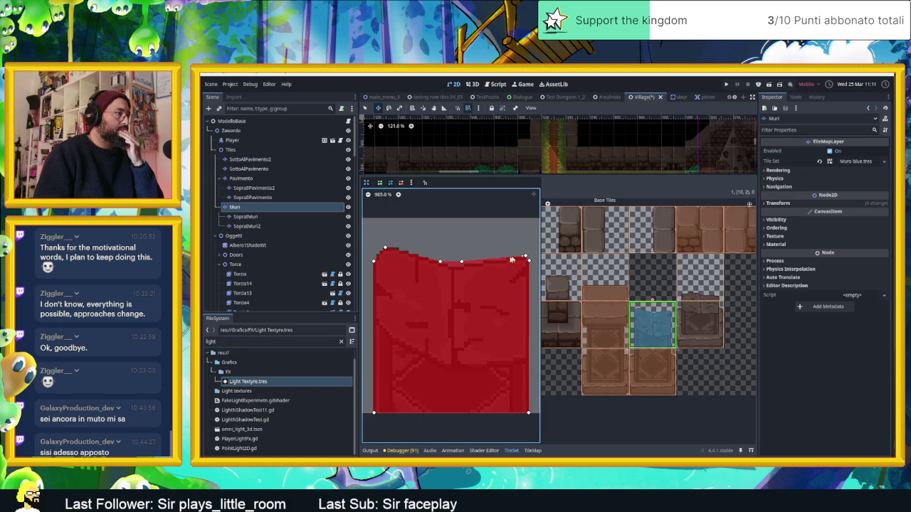
left_click_drag(462, 262, 465, 265)
left_click(451, 264)
left_click(368, 182)
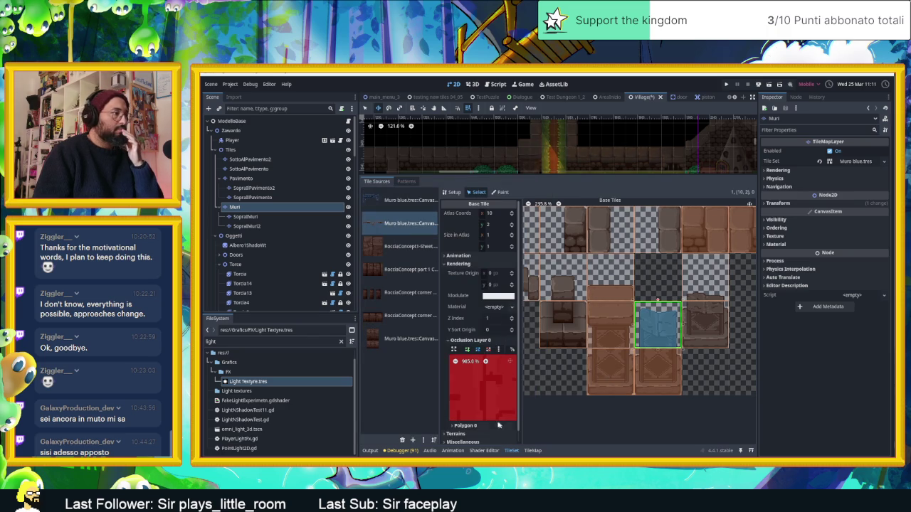
- Give wall tile 11,2 a default square occlusion shape
scroll(478, 377, "down", 1)
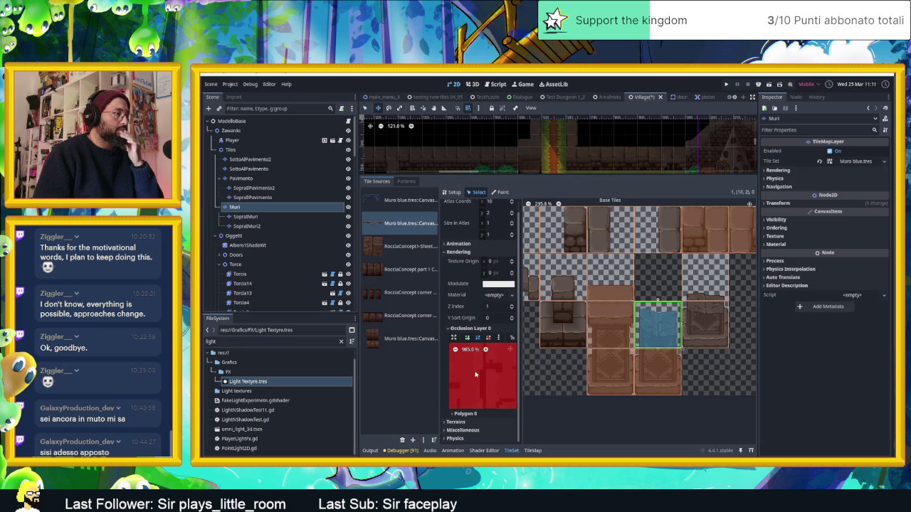
left_click(456, 350)
left_click(455, 350)
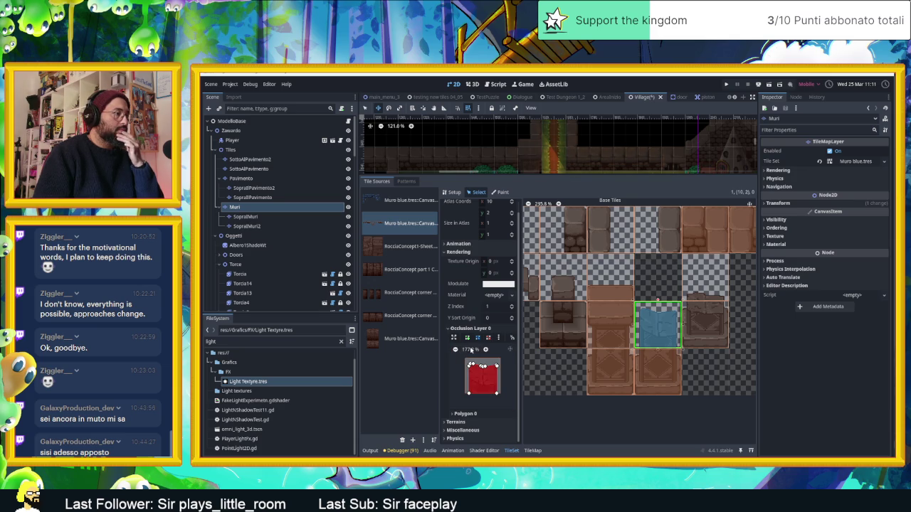
left_click(699, 324)
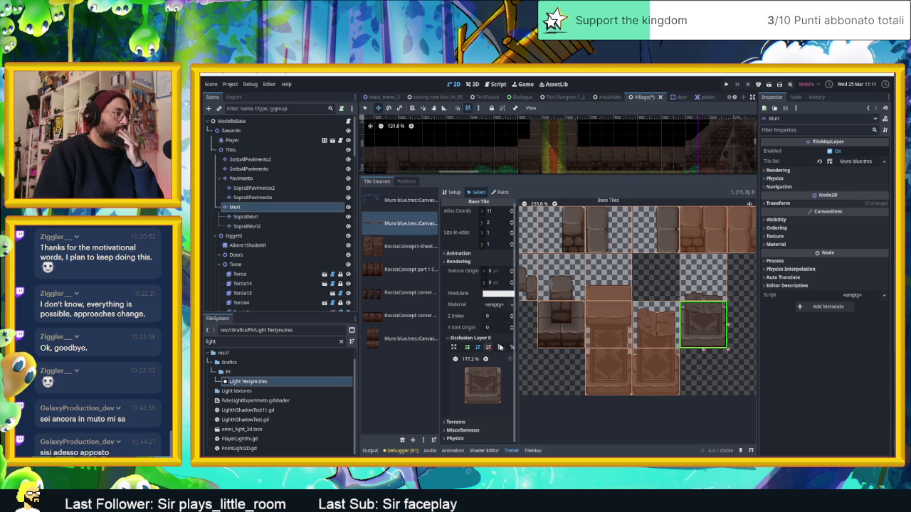
left_click(499, 348)
left_click(508, 356)
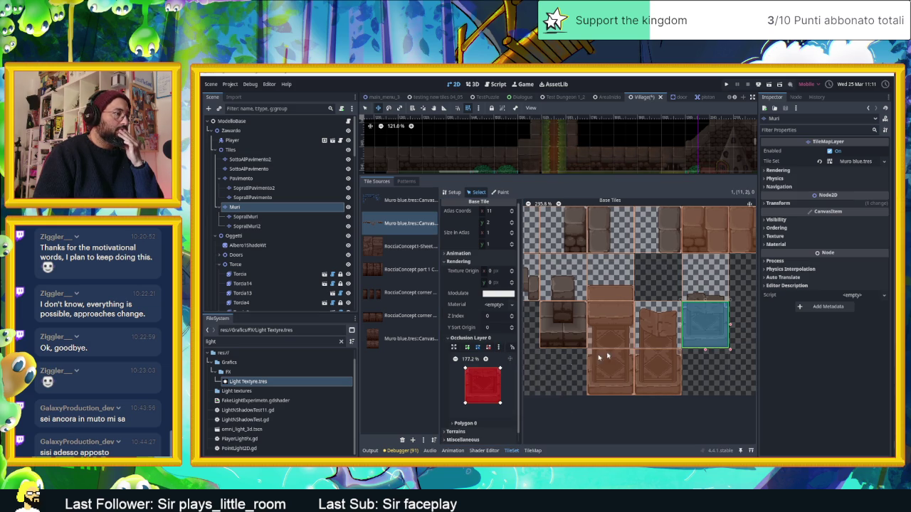
- On tile 11,1, start a new occlusion polygon with Half-Pixel Snap enabled
left_click(705, 292)
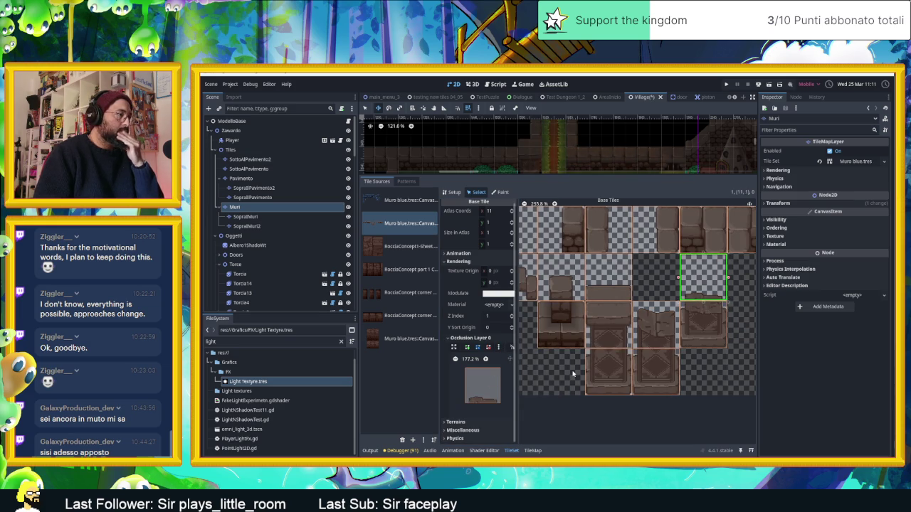
left_click(455, 348)
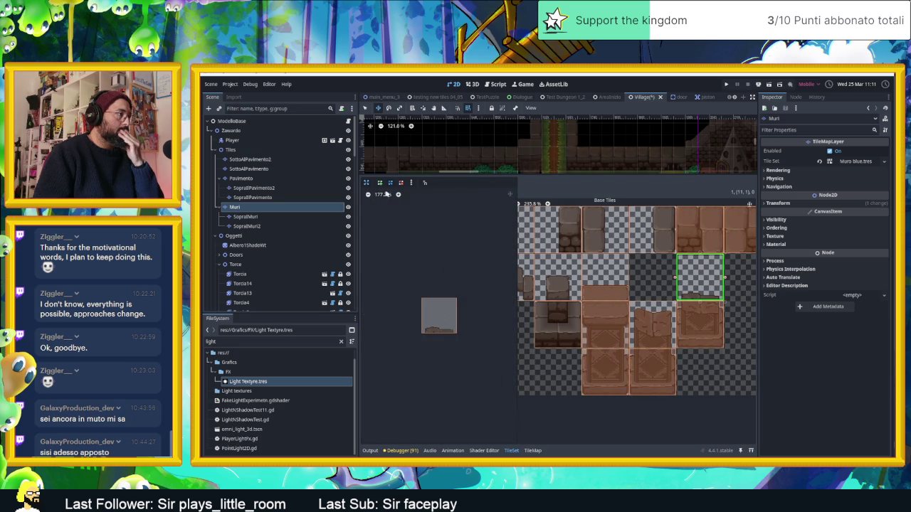
left_click(397, 195)
left_click(398, 194)
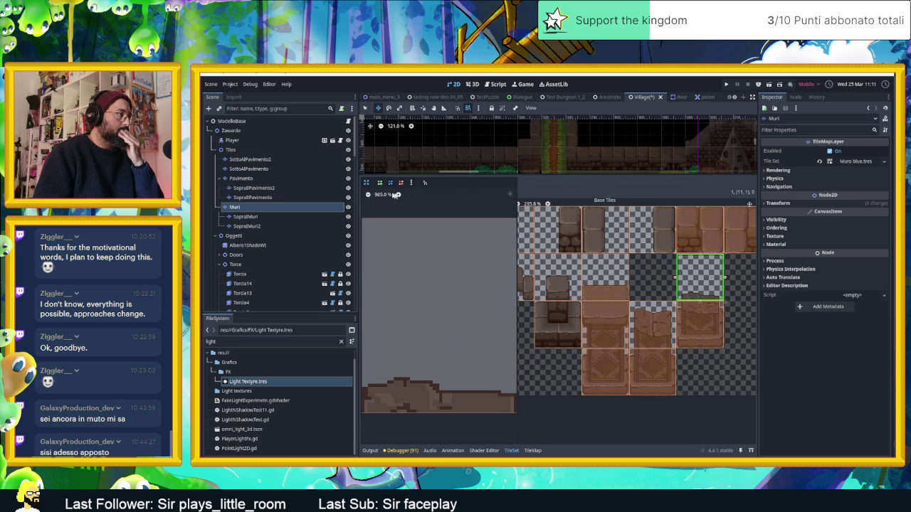
left_click(367, 194)
left_click(379, 182)
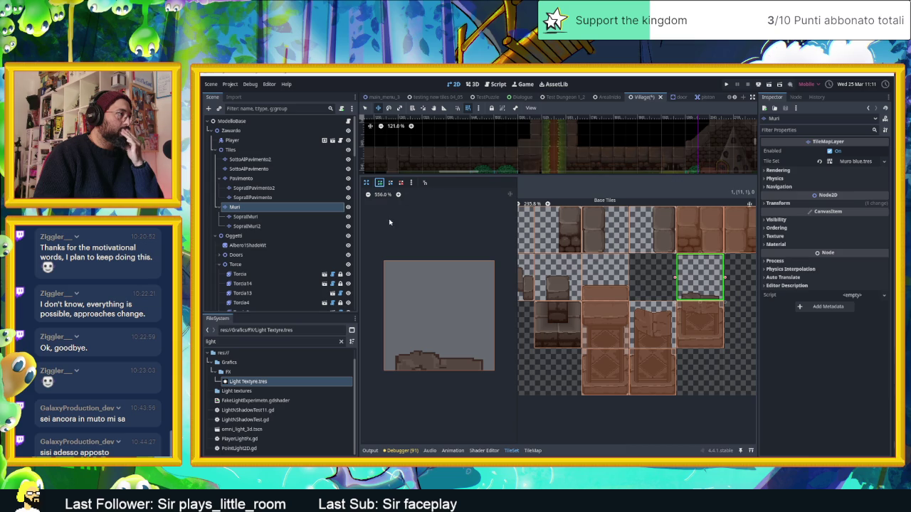
left_click(425, 183)
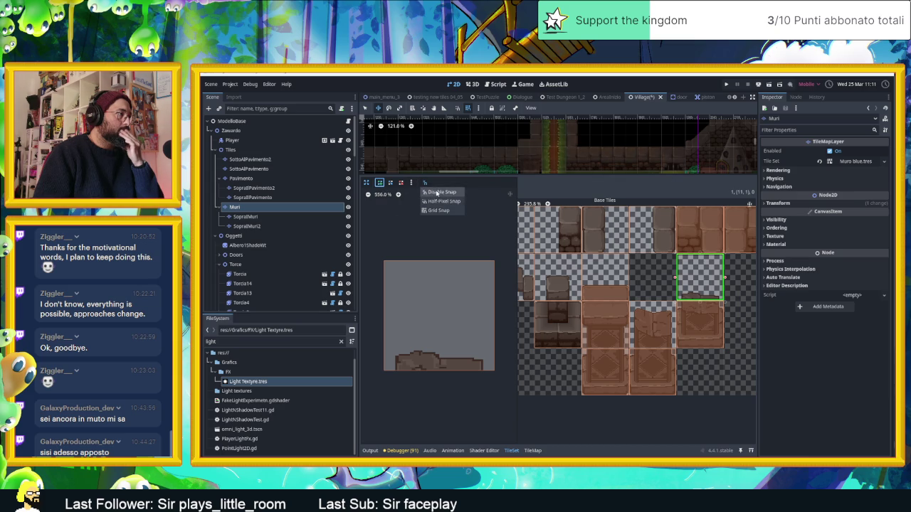
left_click(436, 210)
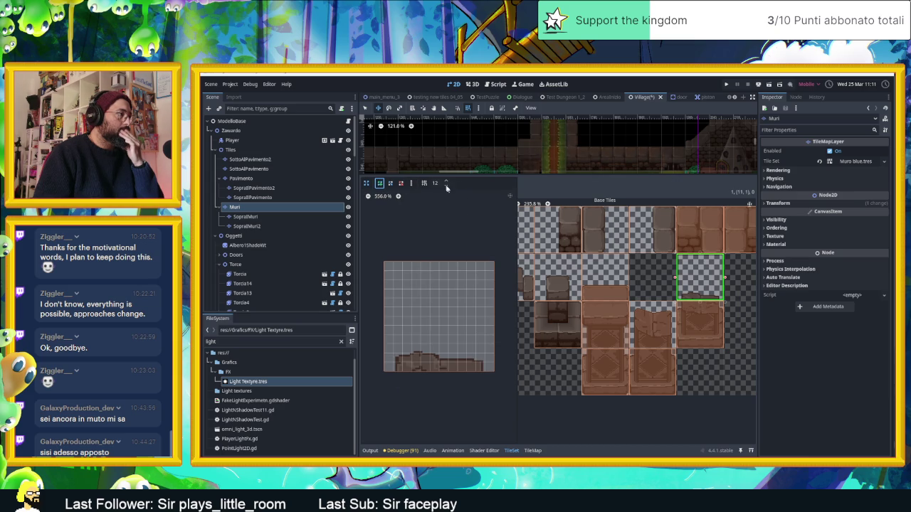
left_click(425, 183)
left_click(444, 204)
left_click(424, 184)
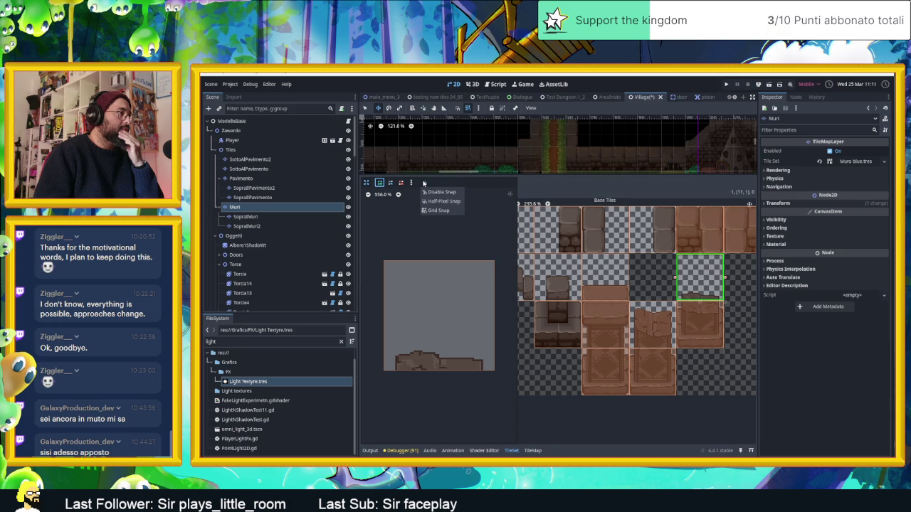
- Trace the wall's top edge with four occlusion points, then close the expanded editor
left_click(395, 371)
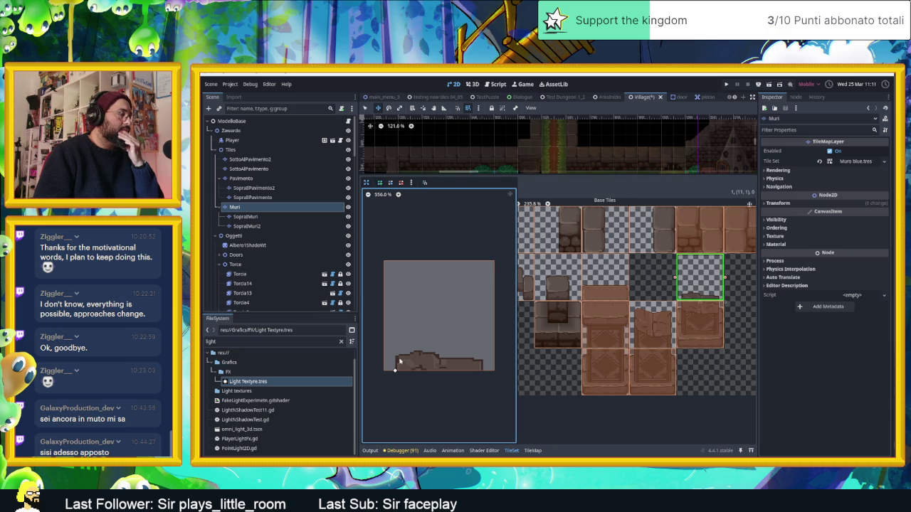
left_click(399, 194)
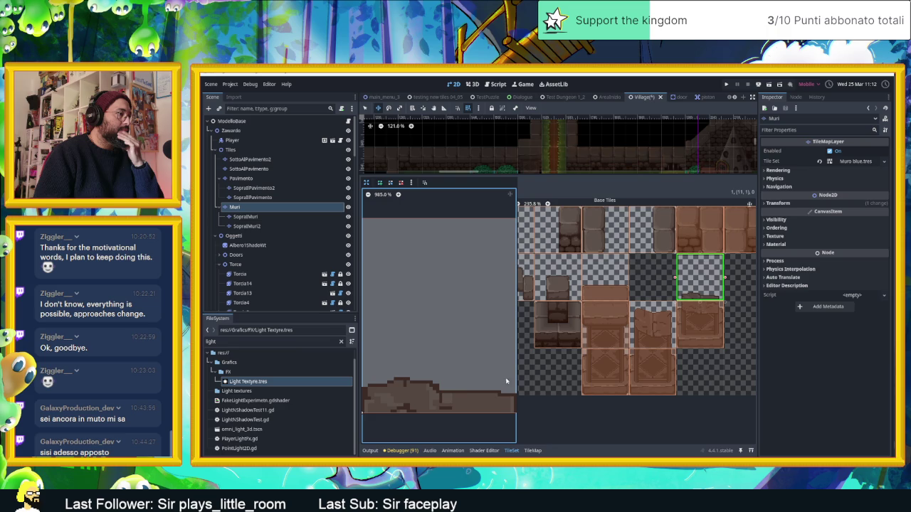
scroll(463, 356, "down", 2)
scroll(448, 352, "left", 1)
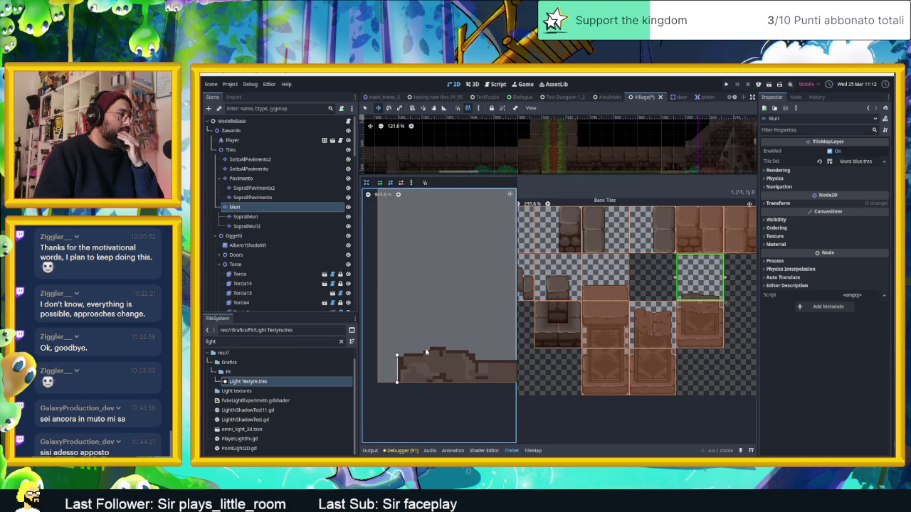
left_click(423, 352)
left_click(445, 346)
left_click(469, 352)
scroll(437, 348, "right", 3)
scroll(437, 349, "down", 1)
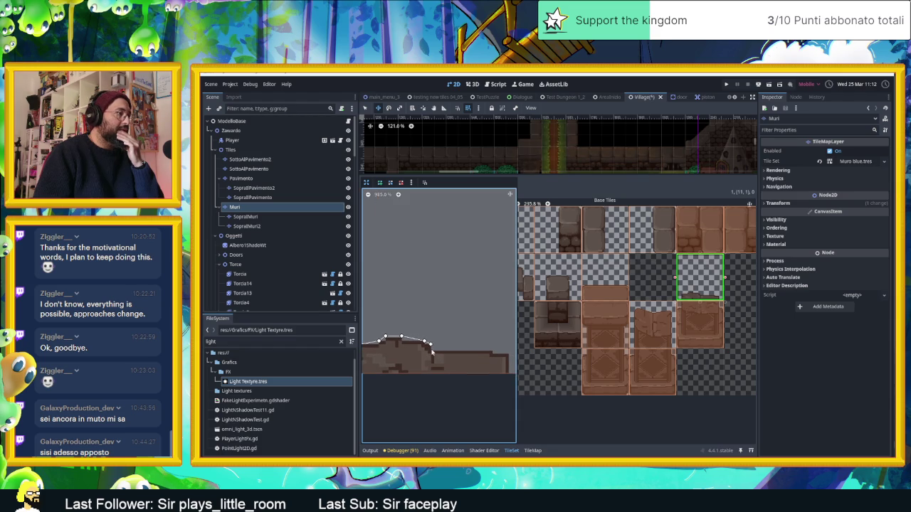
left_click(491, 353)
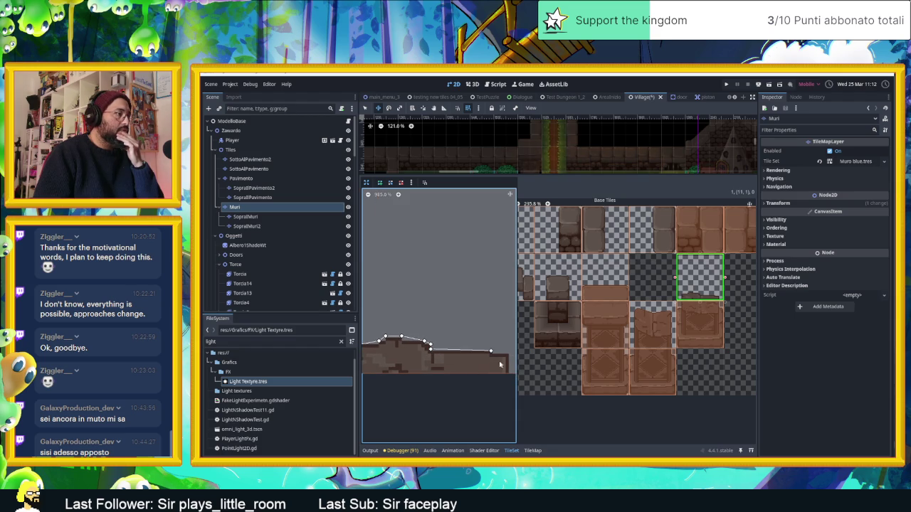
scroll(470, 359, "right", 2)
scroll(470, 360, "down", 1)
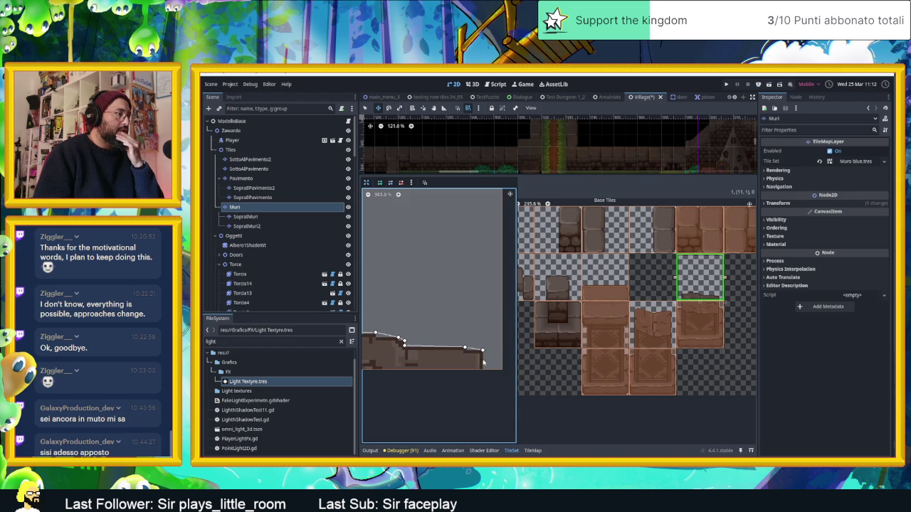
scroll(503, 372, "left", 3)
scroll(417, 359, "left", 2)
scroll(417, 360, "down", 1)
left_click(400, 359)
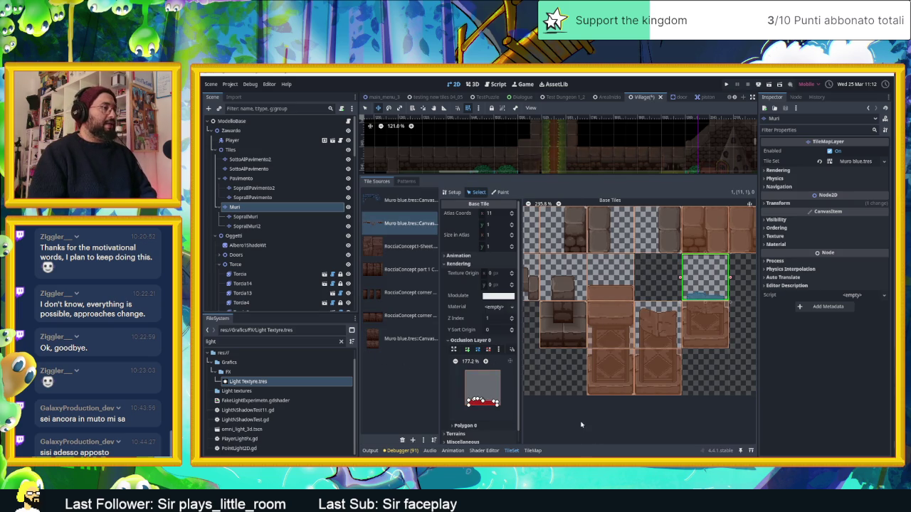
- Save Village, shrink the TileSet panel, frame the statue plaza and deselect Muri
key("ctrl+s")
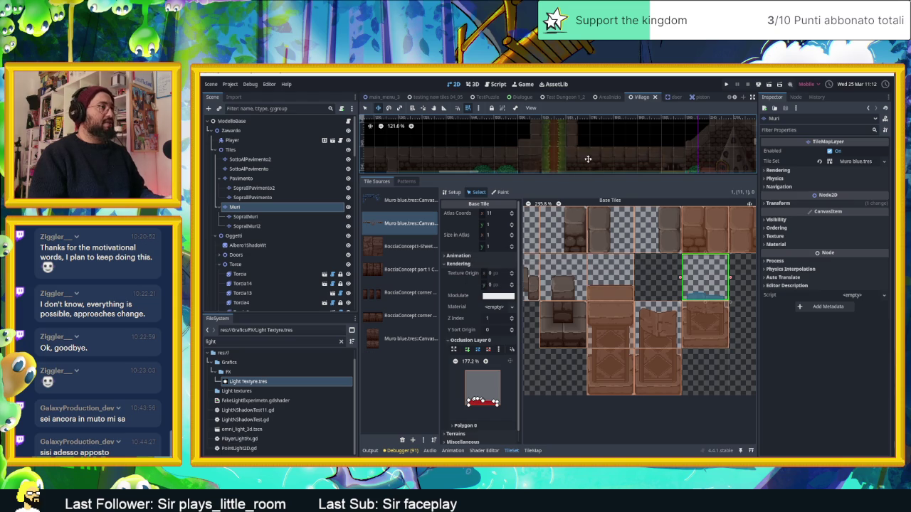
scroll(589, 159, "down", 5)
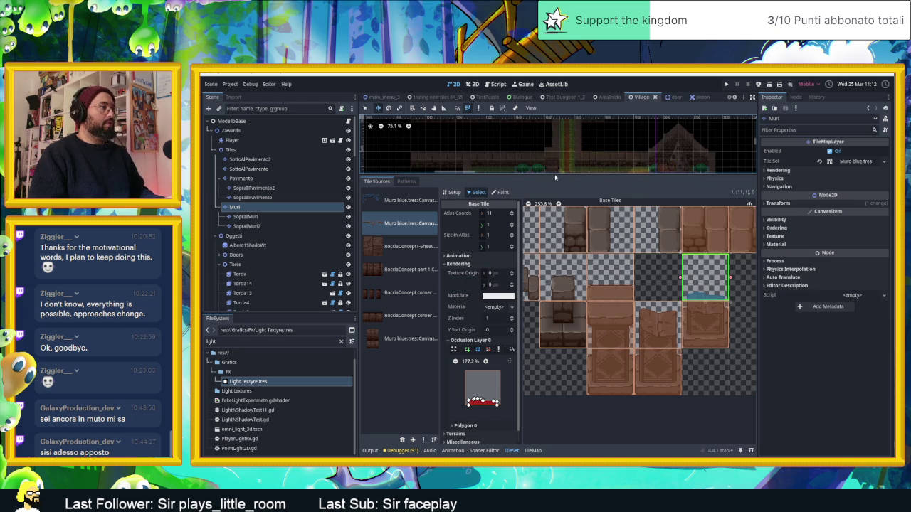
mouse_move(556, 174)
left_mouse_down()
mouse_move(558, 356)
mouse_move(559, 346)
left_mouse_up()
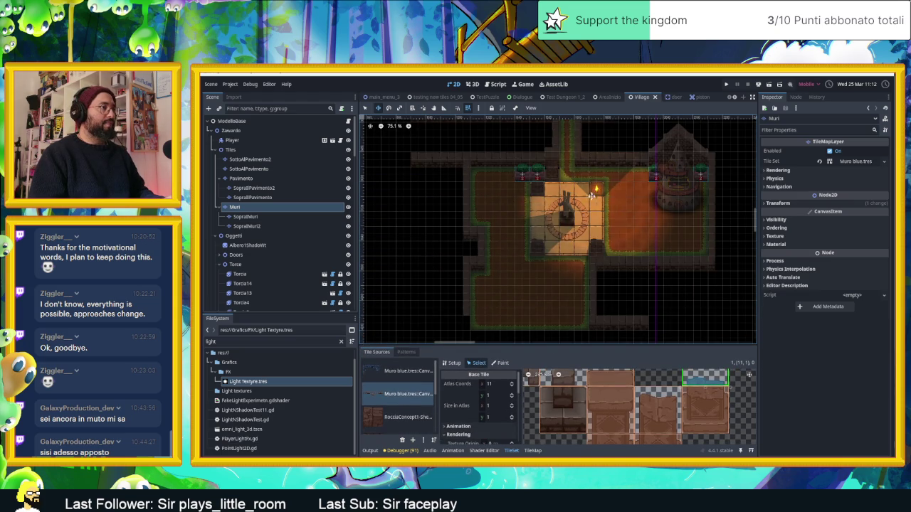
scroll(592, 208, "up", 6)
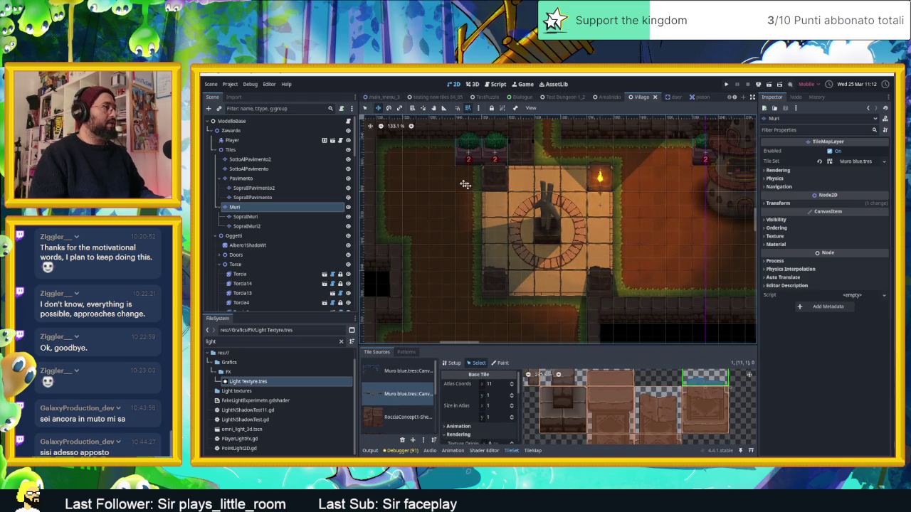
scroll(482, 195, "down", 3)
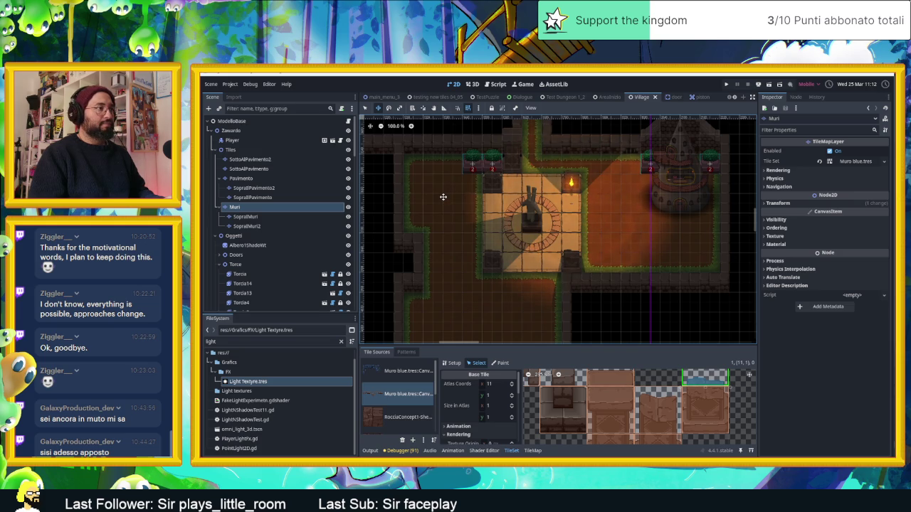
left_click_drag(439, 204, 474, 206)
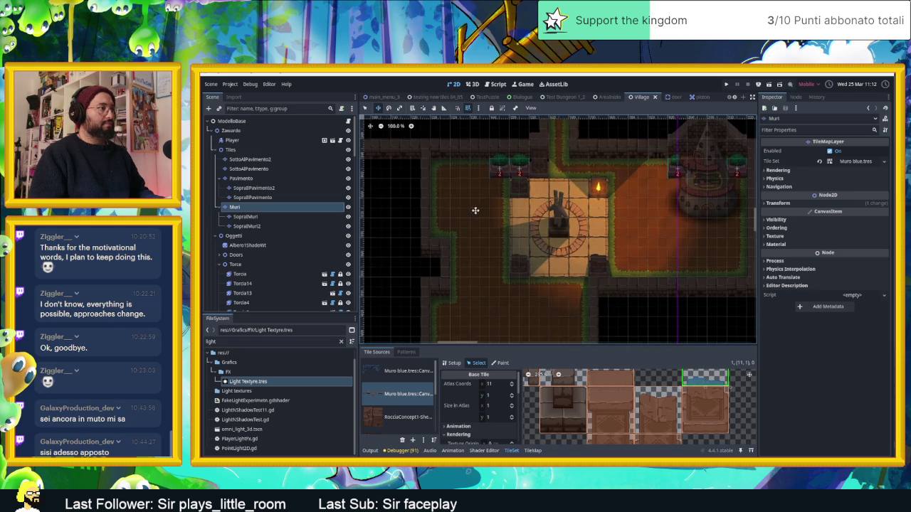
left_click(394, 169)
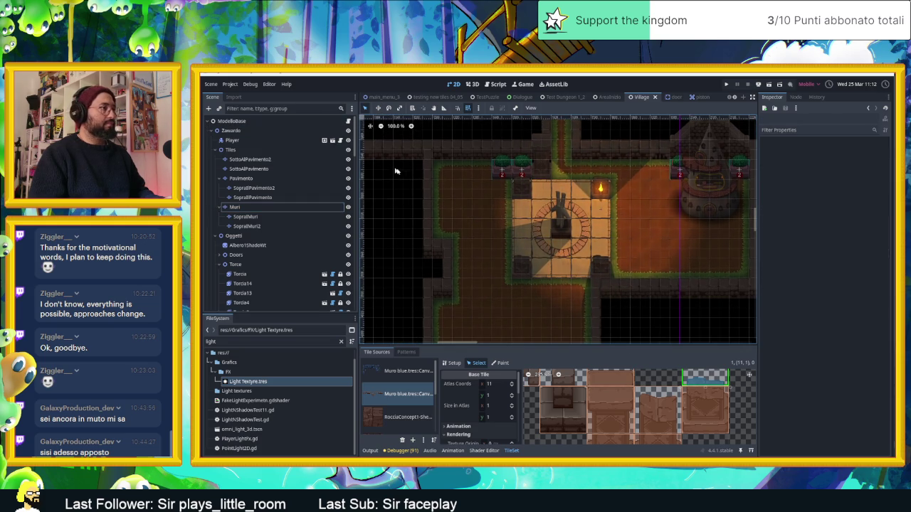
- Select the Torcia3 torch beside the statue and set its Shadow Energy to 0.25
left_click(600, 189)
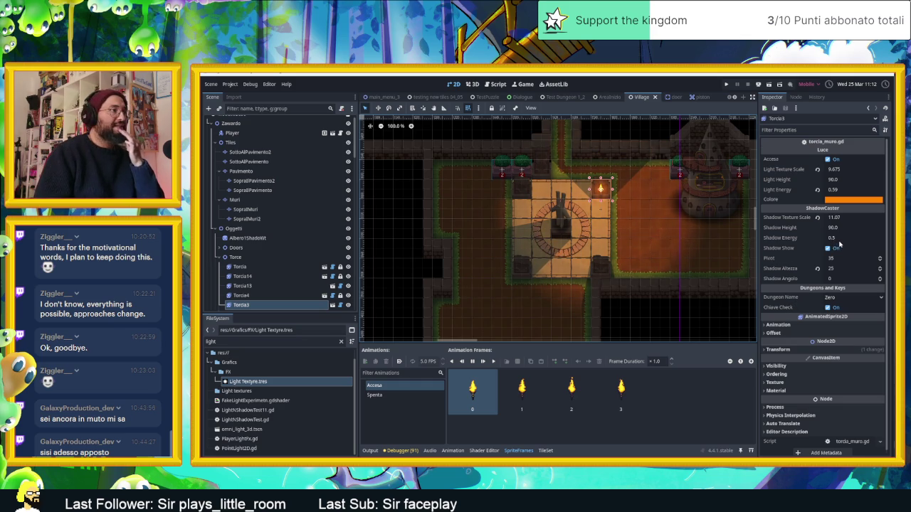
left_click(841, 241)
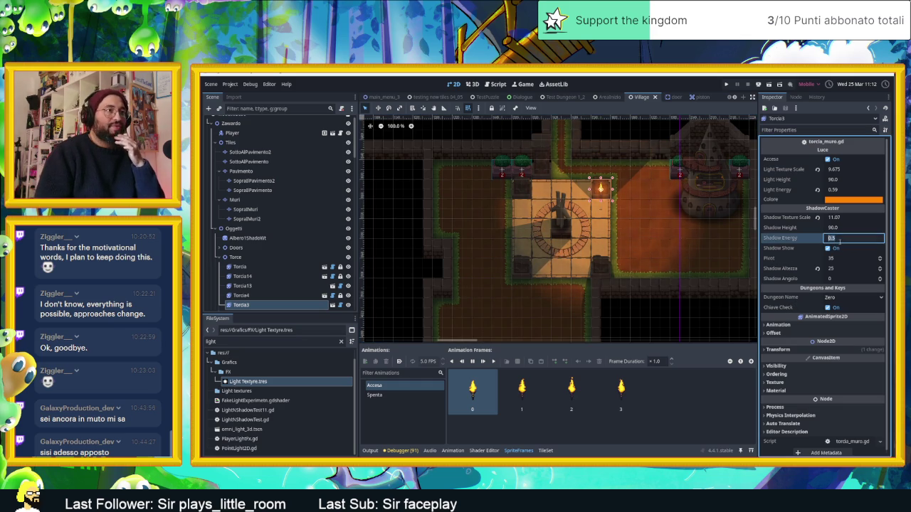
type("0")
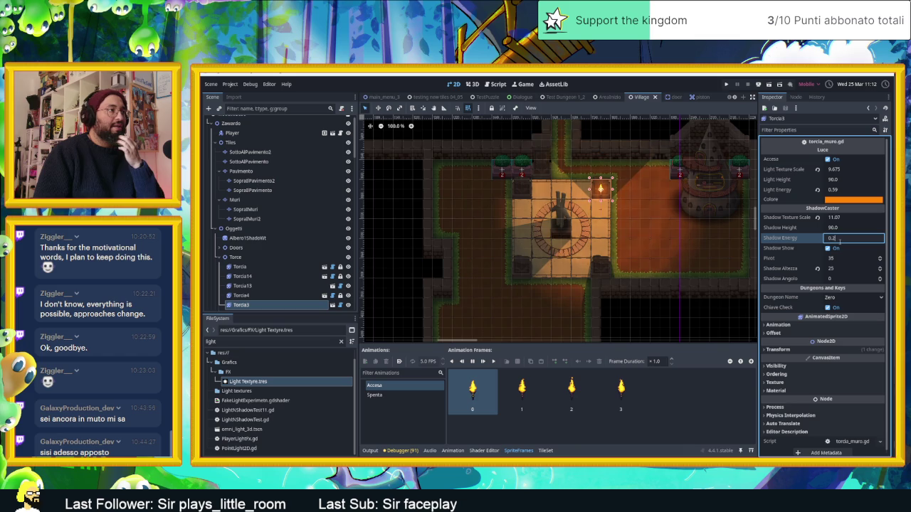
key("Return")
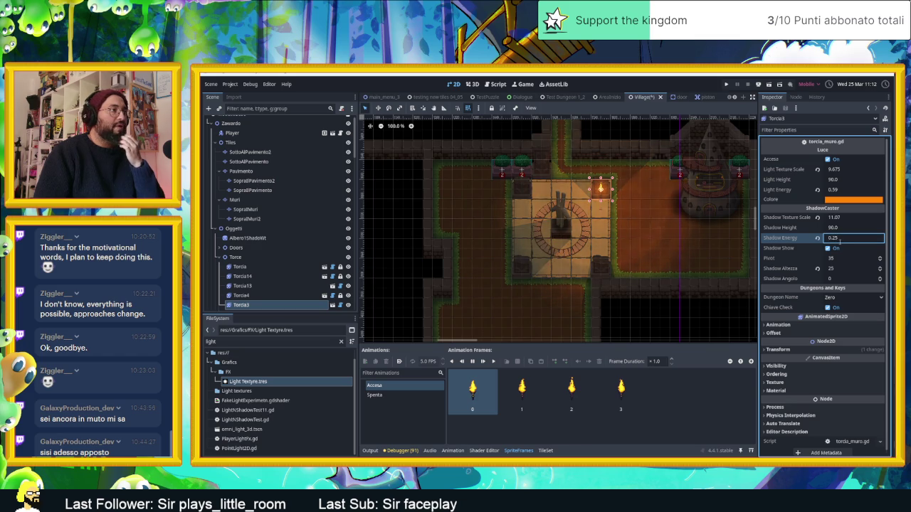
- Set the torch's Light Energy to 0.755 and deselect it
scroll(591, 208, "up", 4)
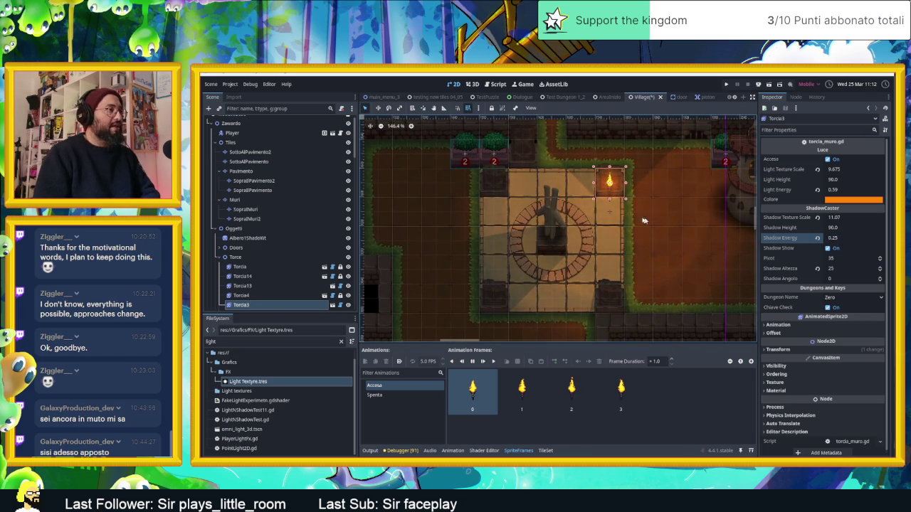
scroll(656, 223, "down", 2)
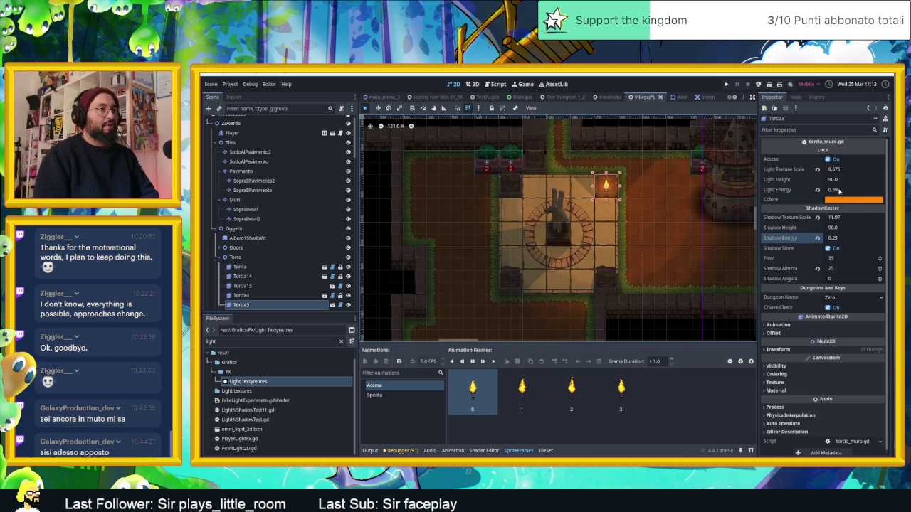
left_click(838, 190)
type("0.915")
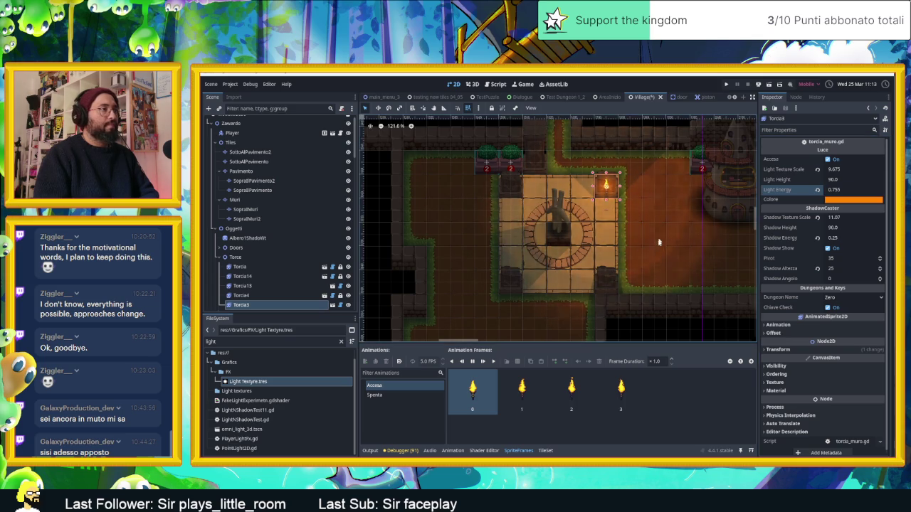
scroll(658, 250, "down", 2)
left_click(670, 328)
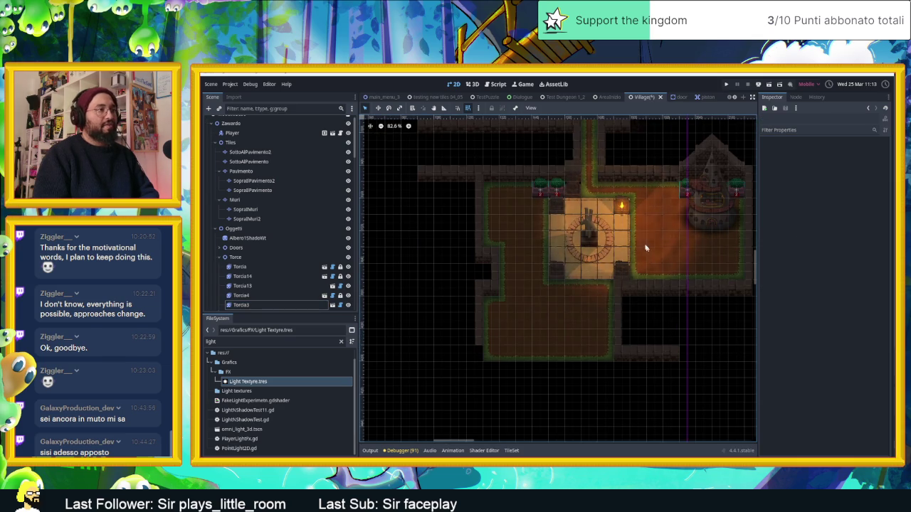
scroll(648, 251, "up", 4)
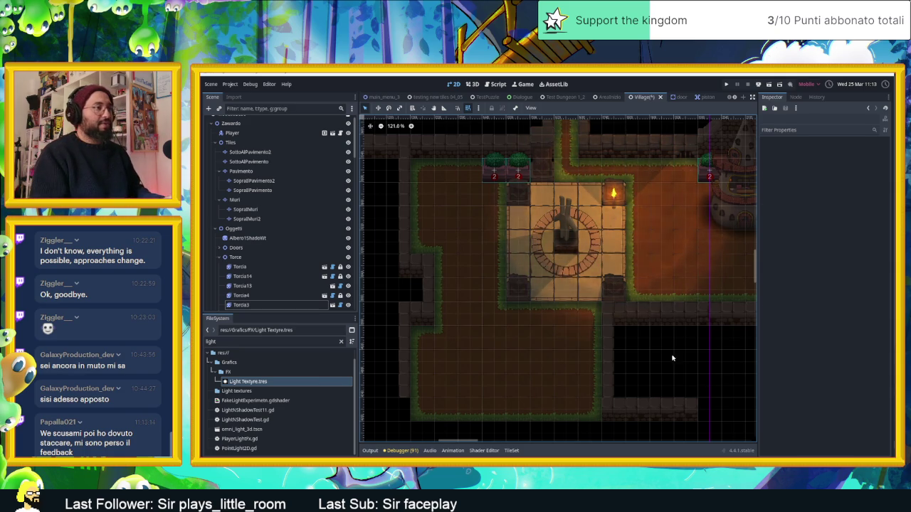
- Save the scene, show the output log, deselect the torch and run the Village scene
key("ctrl+s")
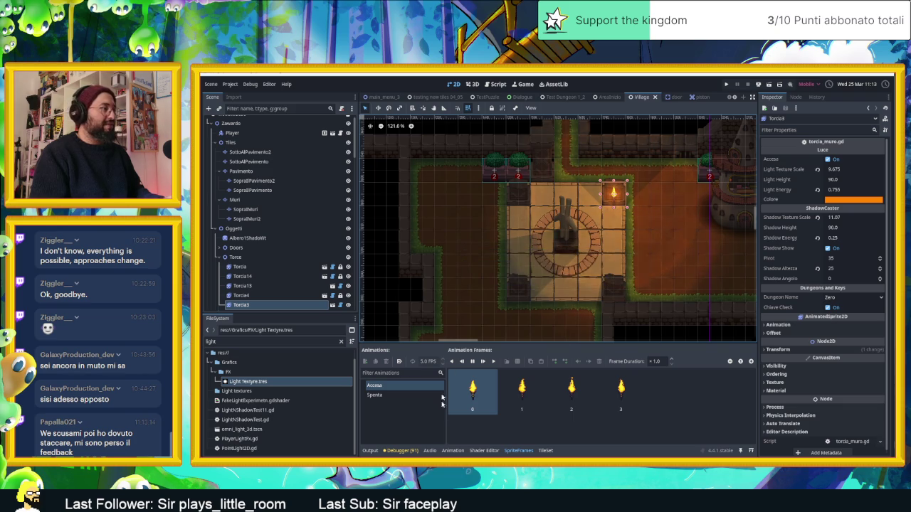
left_click(369, 451)
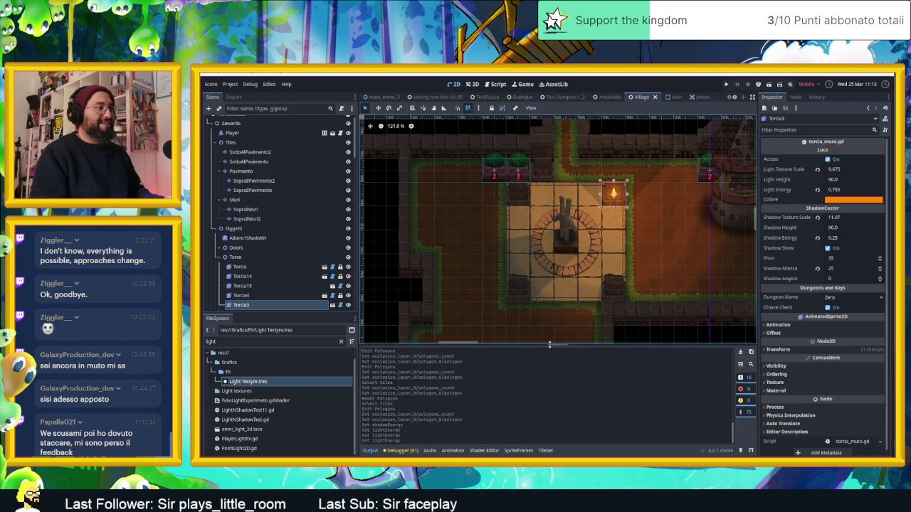
left_click_drag(558, 346, 567, 397)
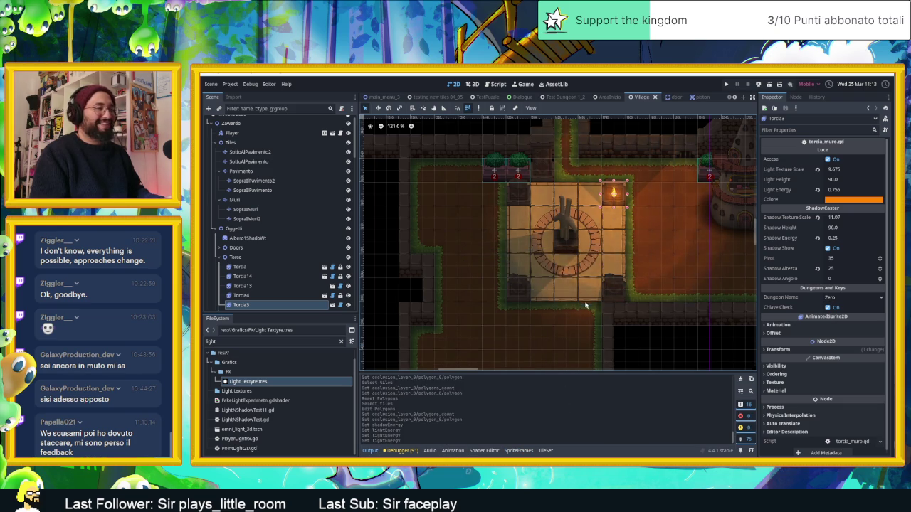
scroll(588, 312, "down", 5)
scroll(607, 244, "up", 4)
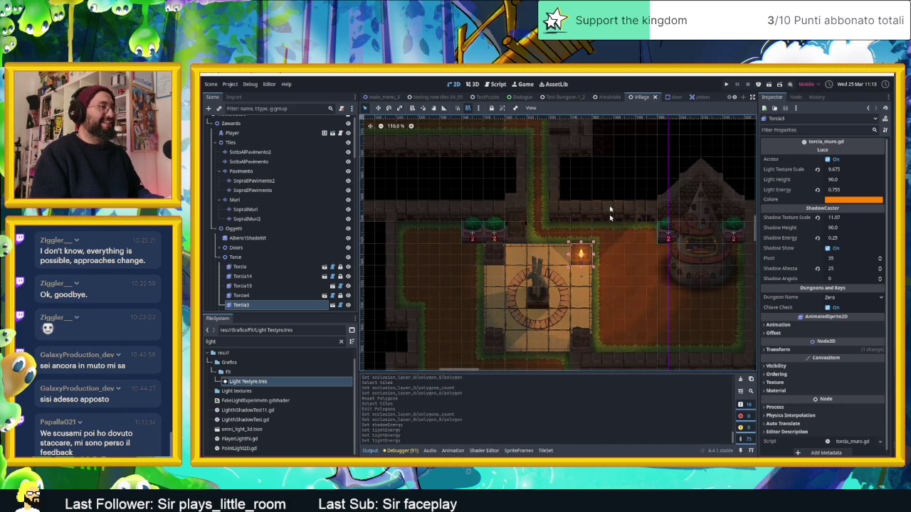
left_click(625, 150)
scroll(622, 194, "down", 5)
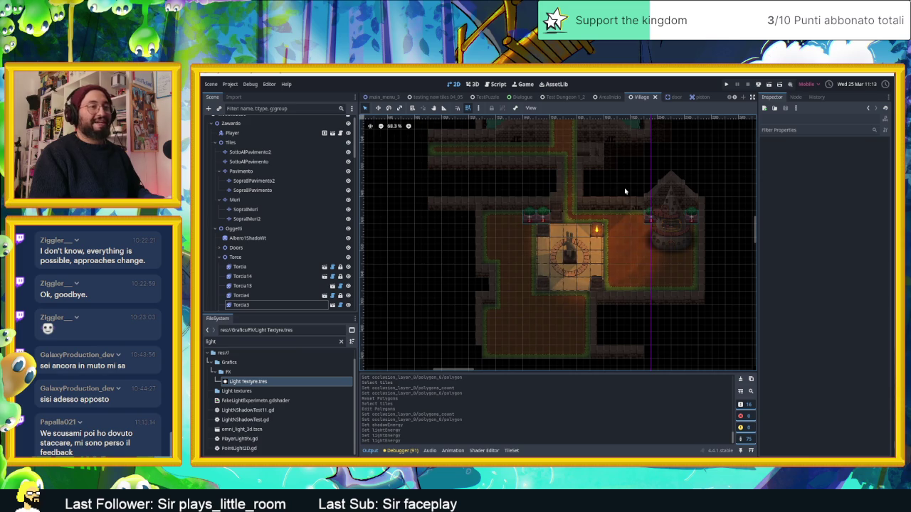
left_click(769, 85)
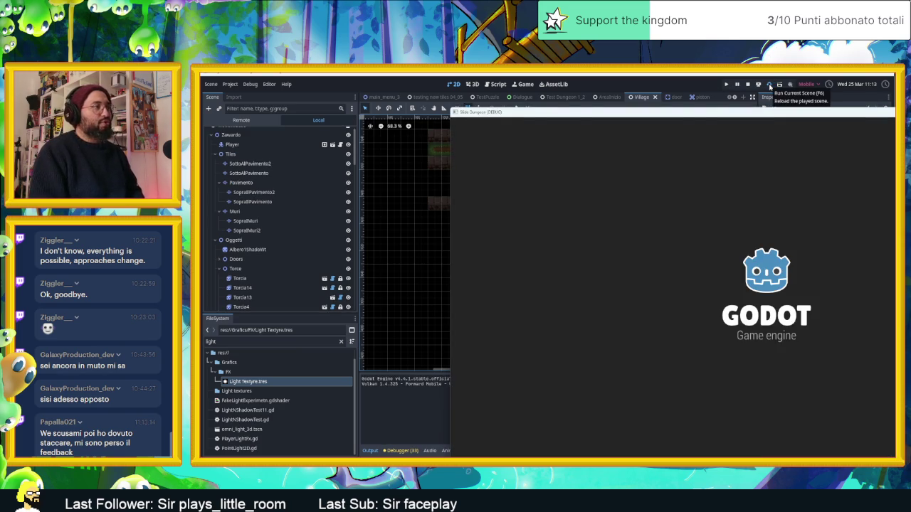
- Walk the slime through the rooms, path junction and tower area, back to the pedestal
key("Down")
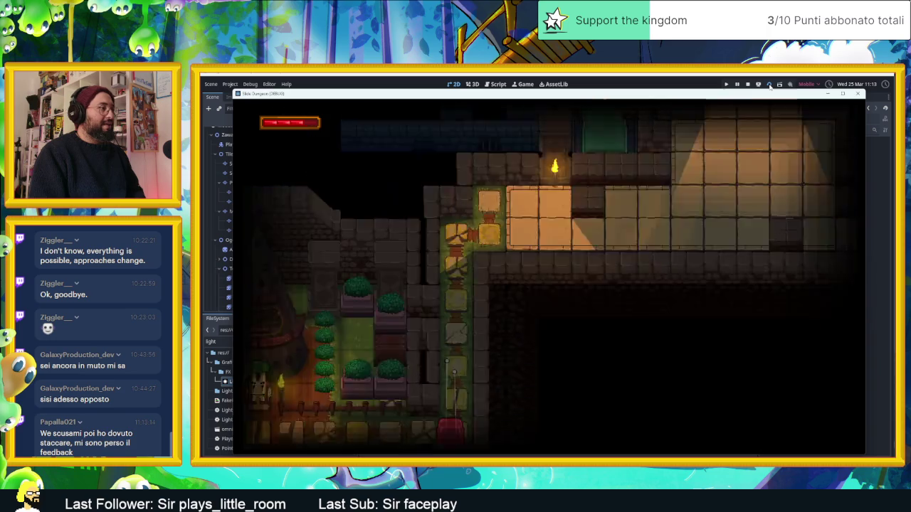
key("Left")
key("Down")
key("Up")
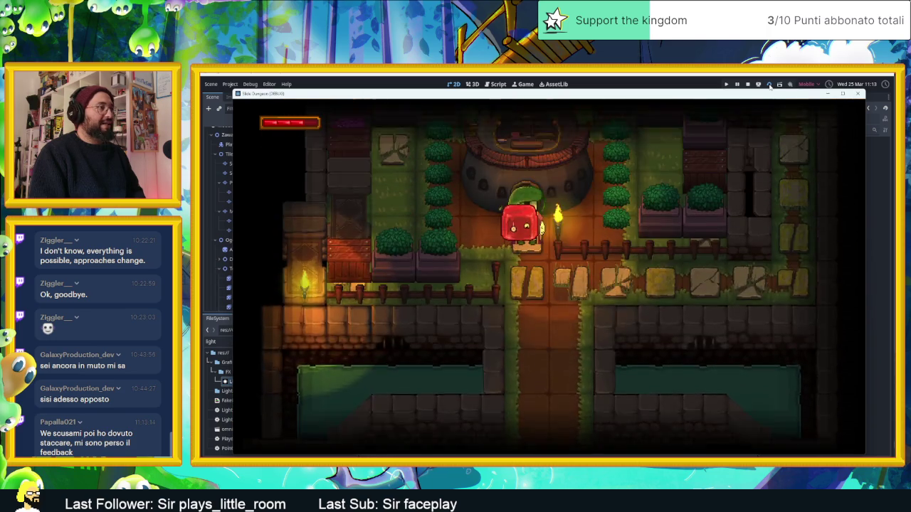
key("Right")
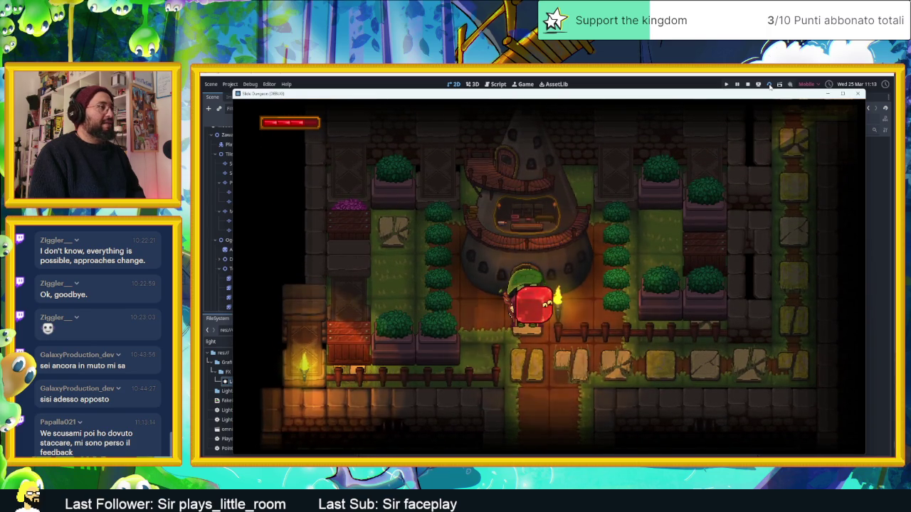
key("Down")
key("Up")
key("Right")
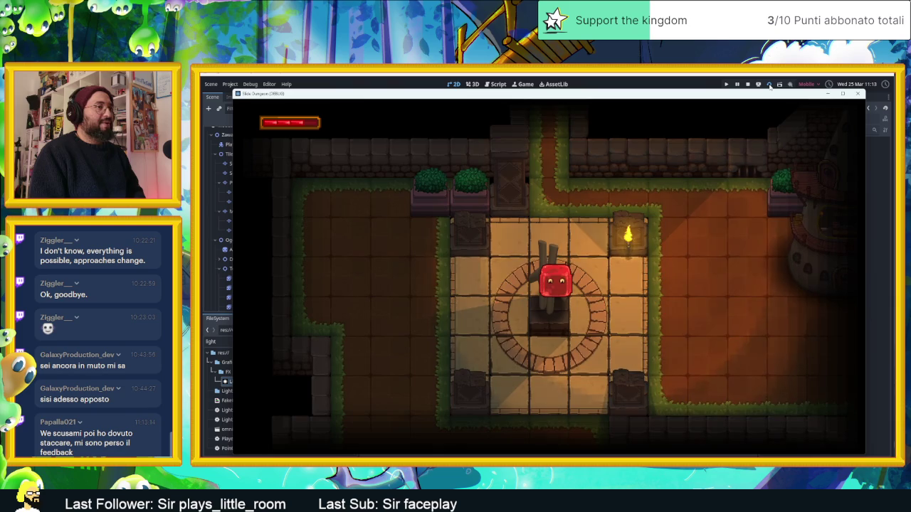
key("Right")
key("Down")
key("Up")
key("Left")
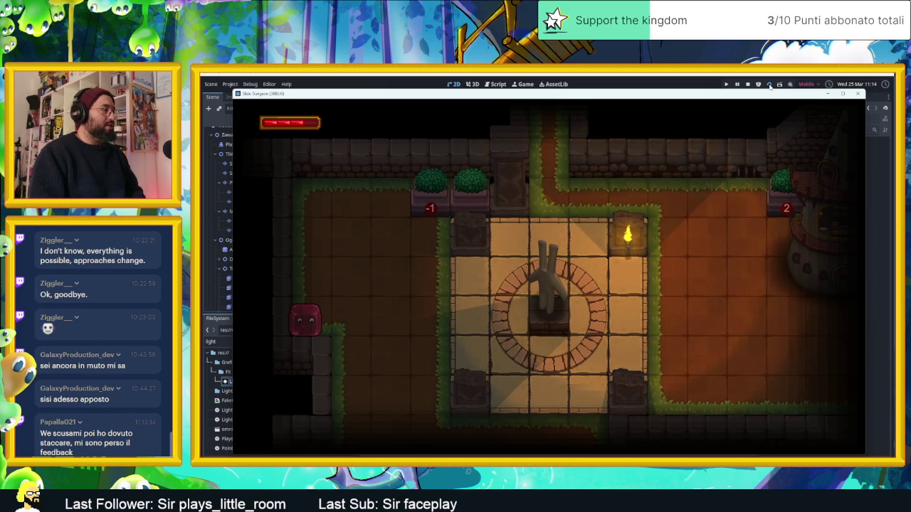
- Move the slime up to the bushes and down the left corridor, then stop the game
key("Up")
key("Right")
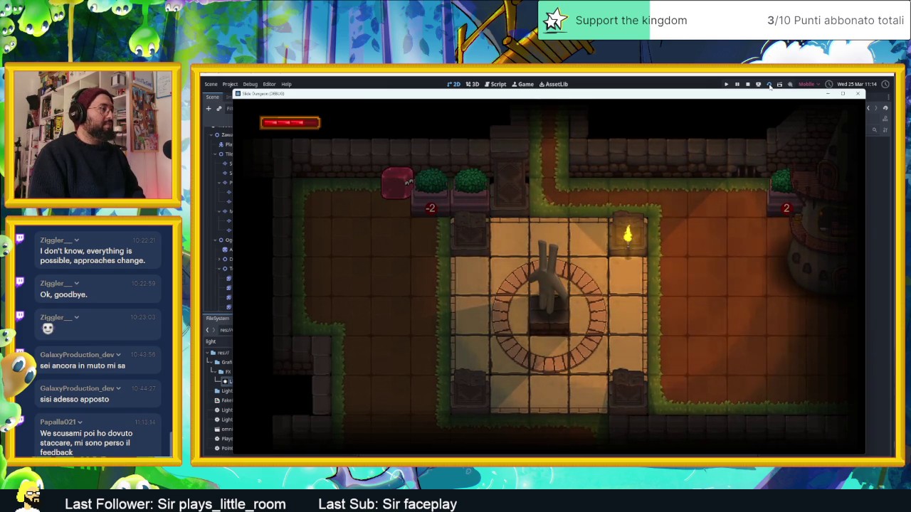
key("Left")
key("Down")
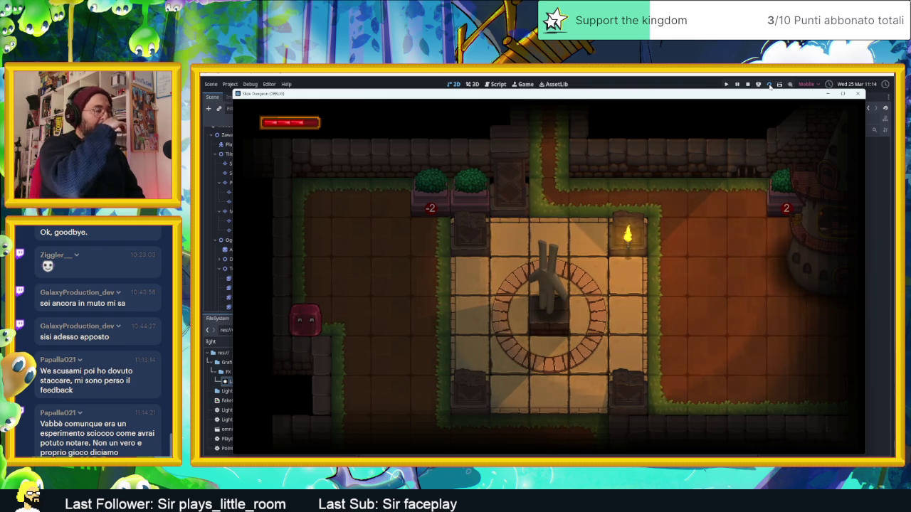
key("F8")
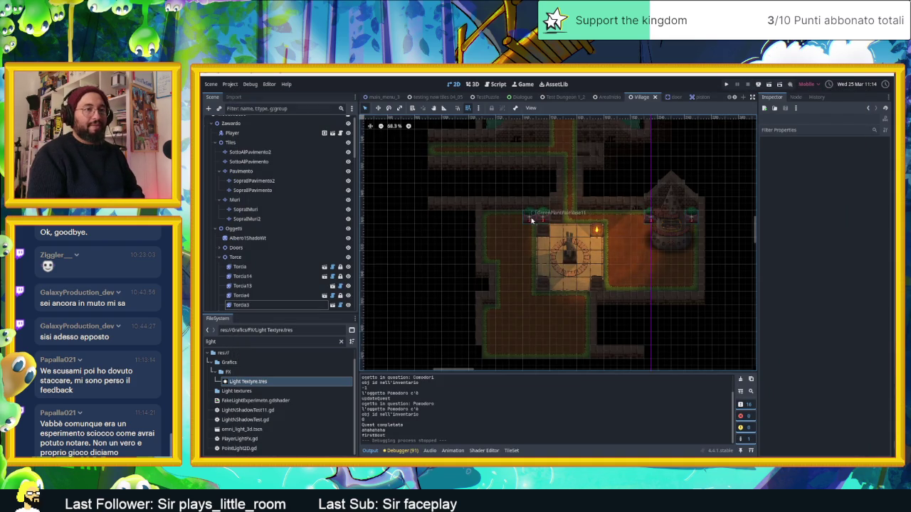
- Duplicate GreenPlantPaleVase11 and drag the copy one tile below the original
scroll(531, 220, "up", 3)
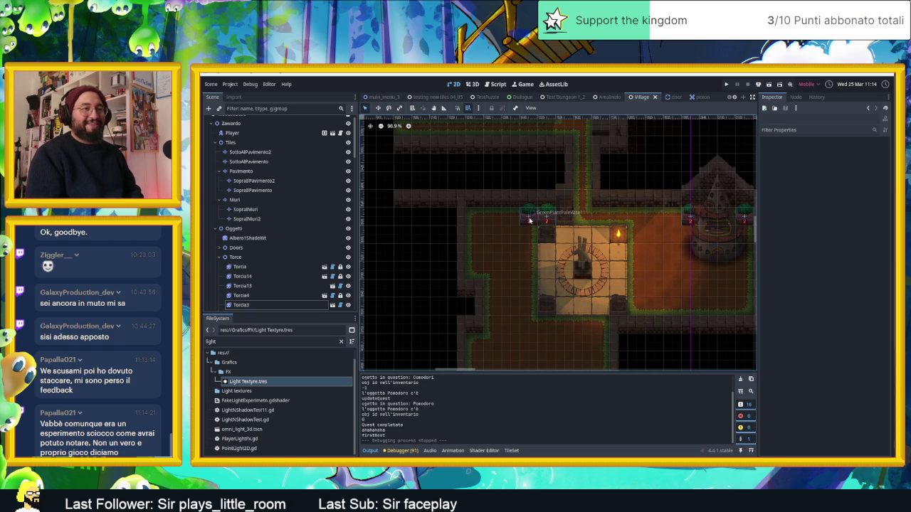
scroll(517, 214, "up", 4)
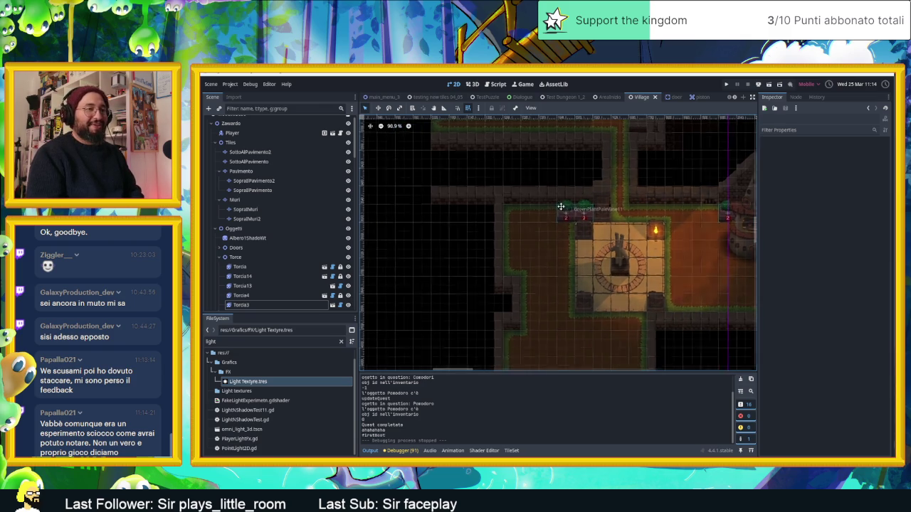
left_click(567, 215)
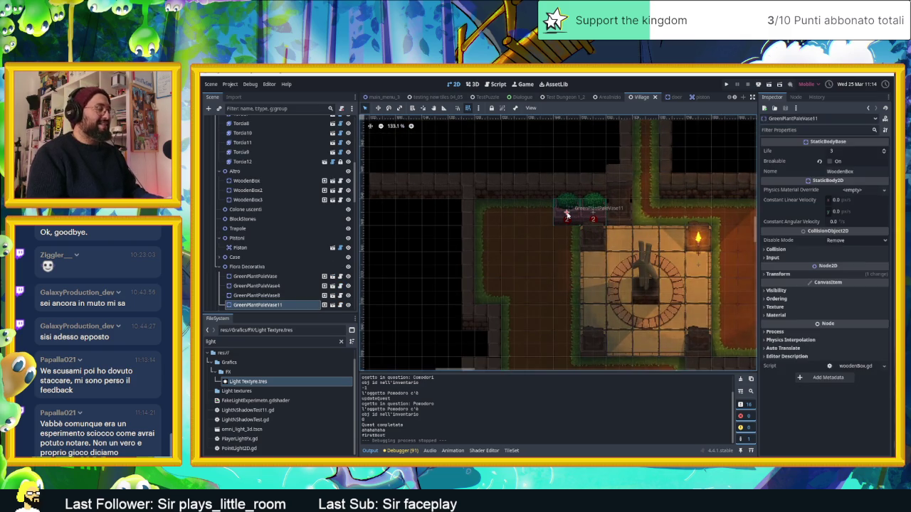
key("ctrl+d")
left_click_drag(568, 215, 567, 242)
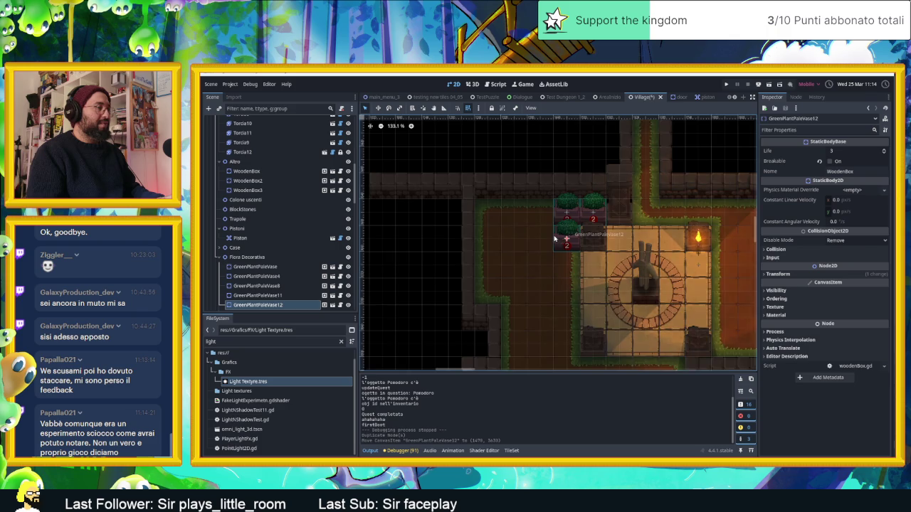
scroll(554, 239, "up", 4)
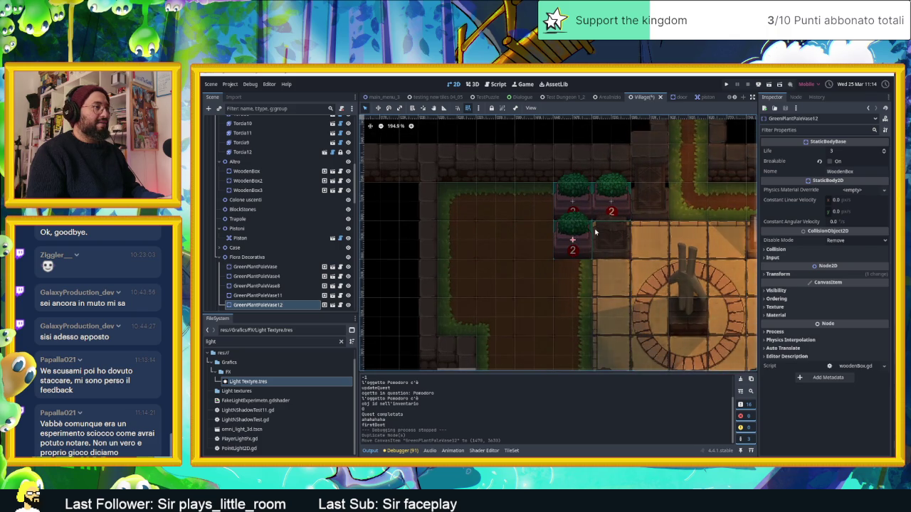
scroll(595, 231, "down", 5)
scroll(664, 236, "up", 1)
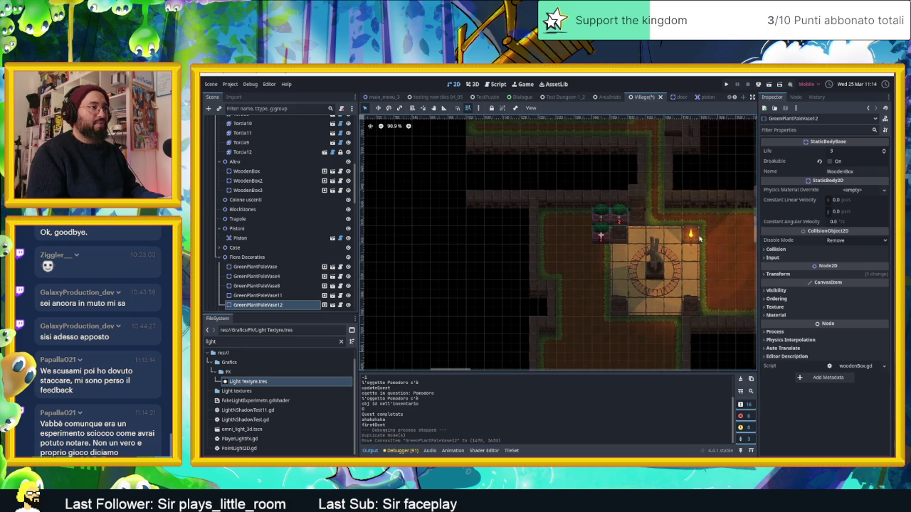
left_click(689, 239)
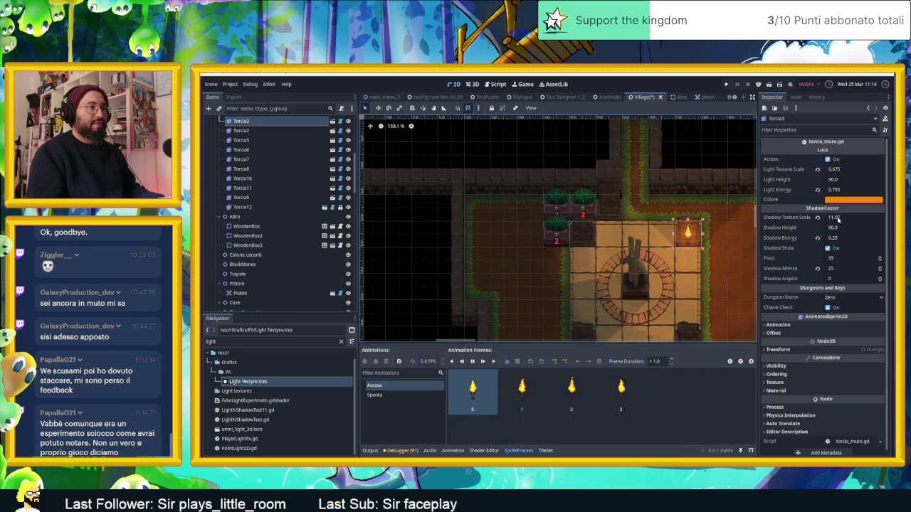
- Set Torcia3's Shadow Texture Scale to 13.5 and save the Village scene
left_click(838, 218)
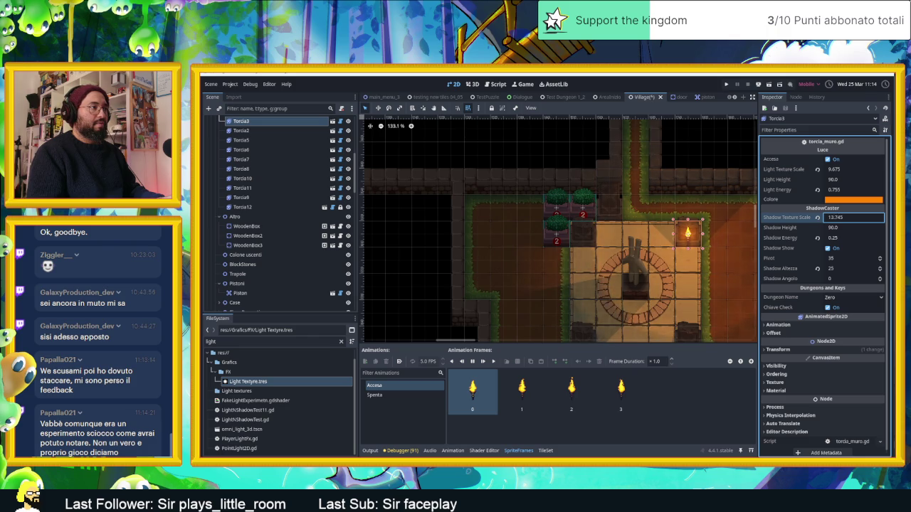
scroll(546, 258, "down", 3)
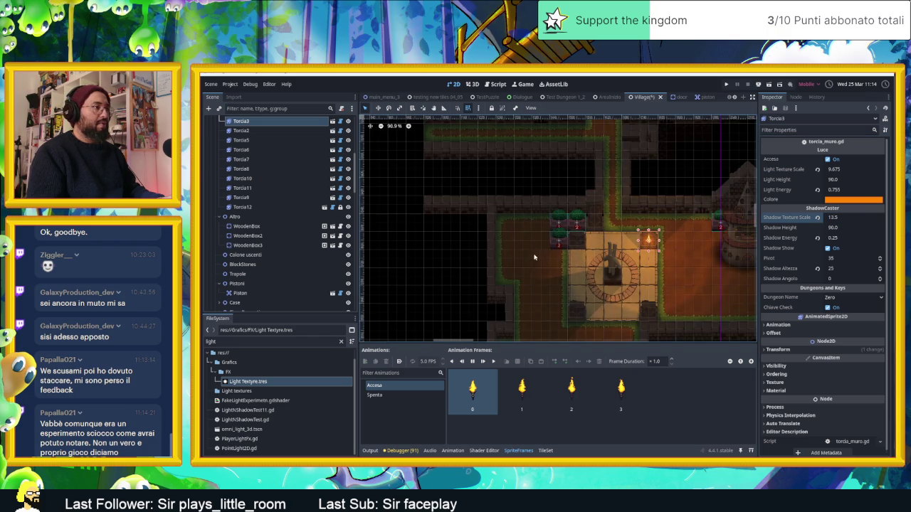
scroll(534, 258, "up", 3)
key("ctrl+s")
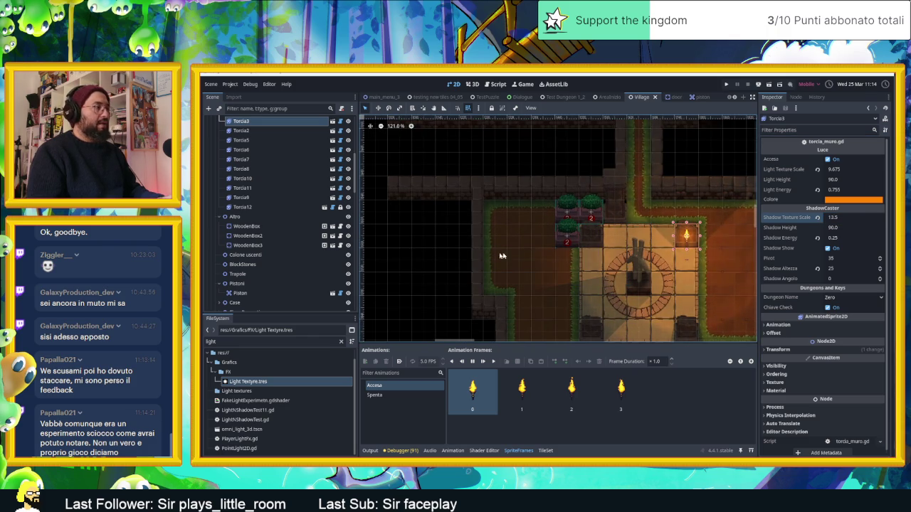
- Select Torcia2 and locate its torch on the level map
key("Down")
scroll(427, 213, "down", 12)
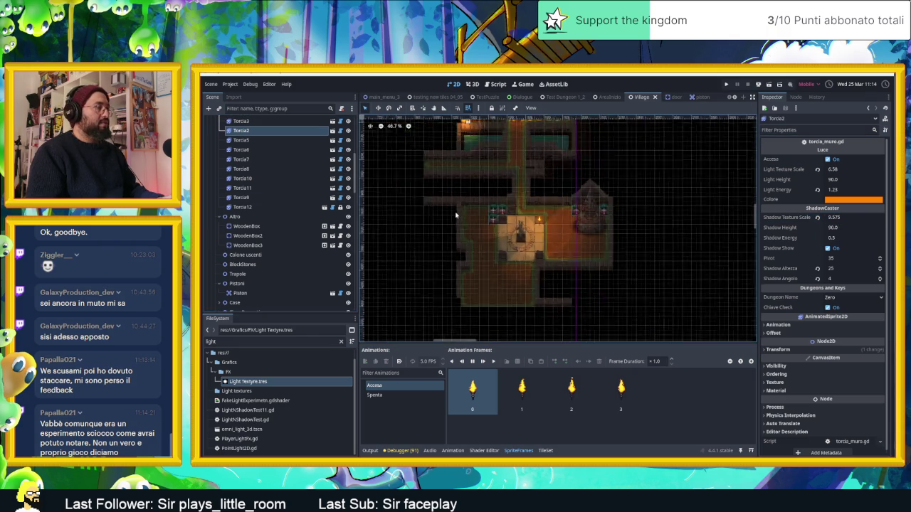
scroll(444, 211, "down", 10)
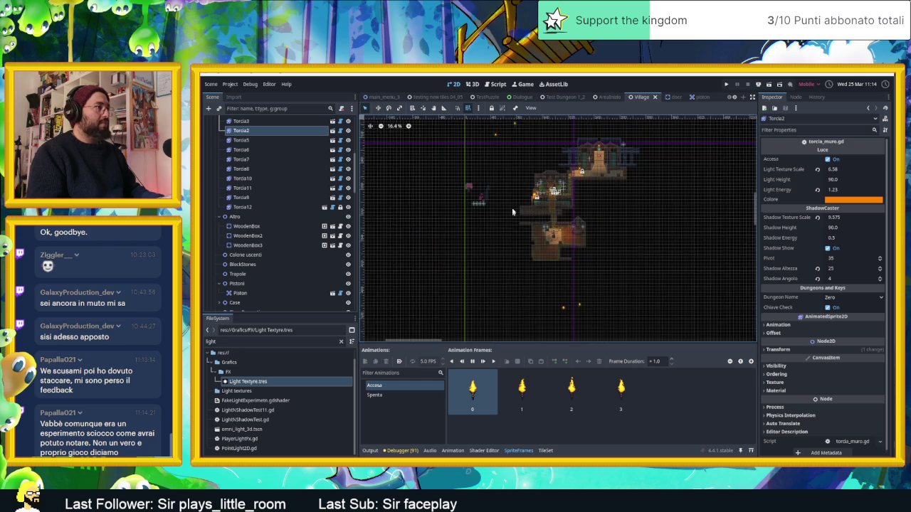
scroll(507, 228, "down", 3)
scroll(538, 274, "up", 1)
left_click(453, 159)
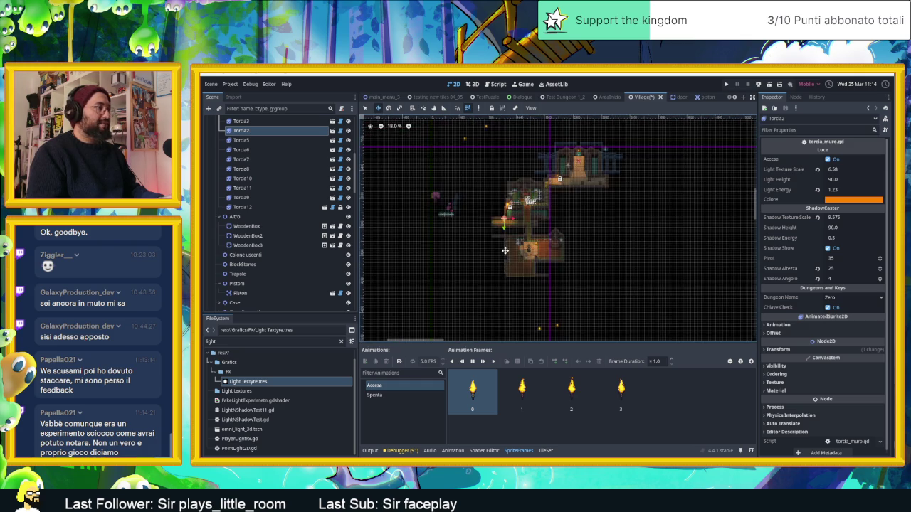
scroll(534, 248, "up", 6)
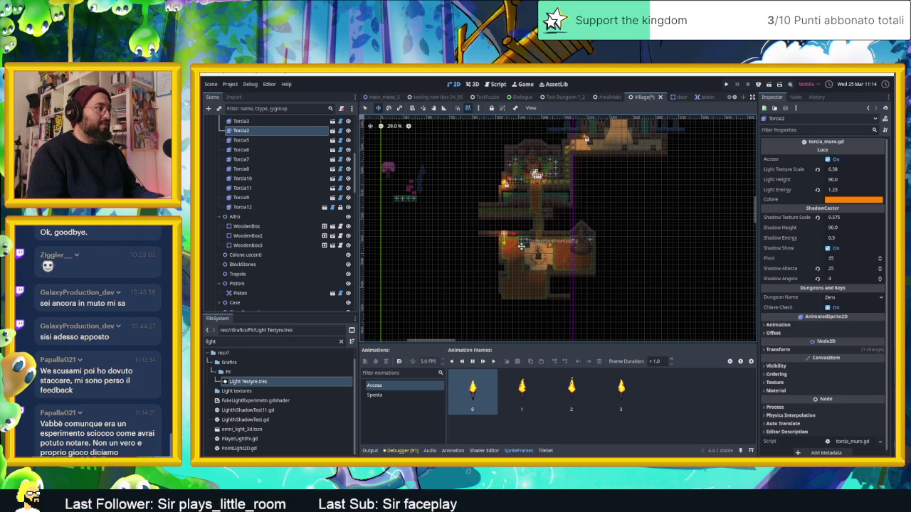
scroll(522, 245, "up", 9)
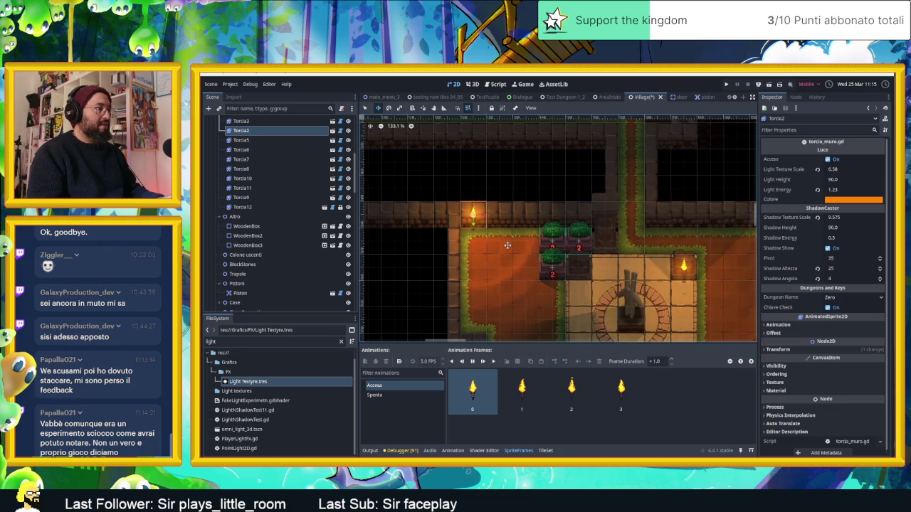
- Nudge Torcia2 and tweak its Light Energy, Shadow Texture Scale and Light Texture Scale
left_click_drag(510, 249, 511, 249)
scroll(515, 254, "up", 2)
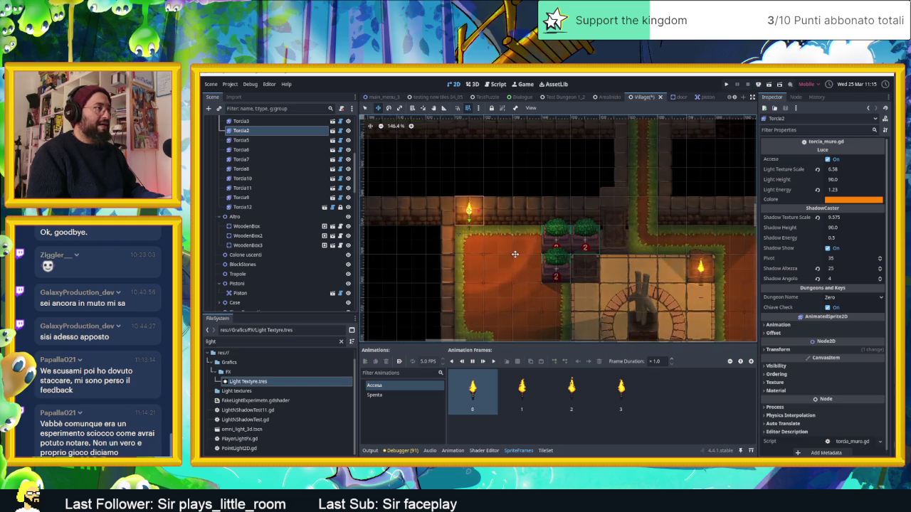
left_click(817, 190)
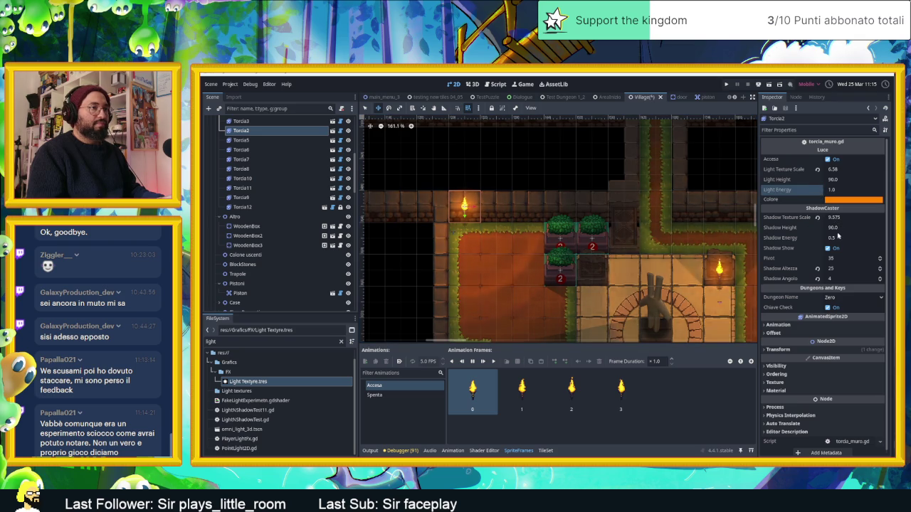
left_click_drag(843, 222, 819, 221)
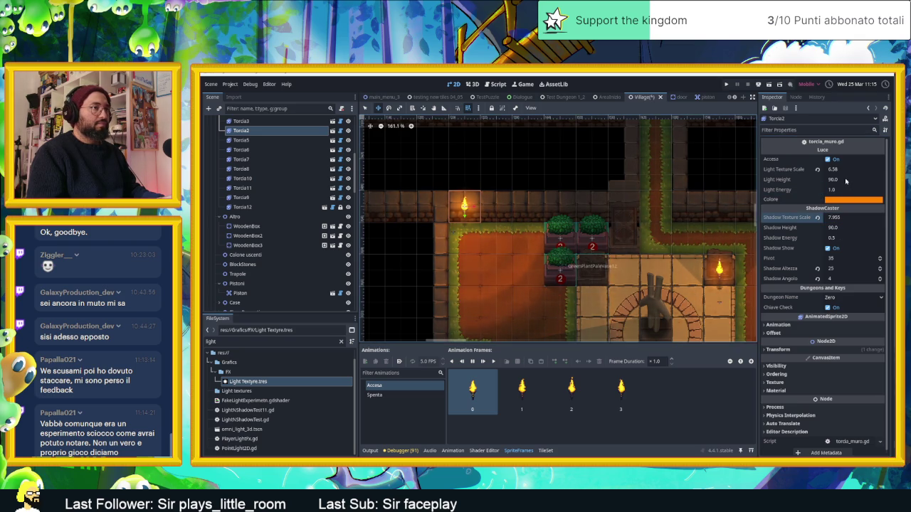
left_click_drag(844, 170, 823, 170)
scroll(616, 223, "down", 3)
scroll(616, 224, "up", 3)
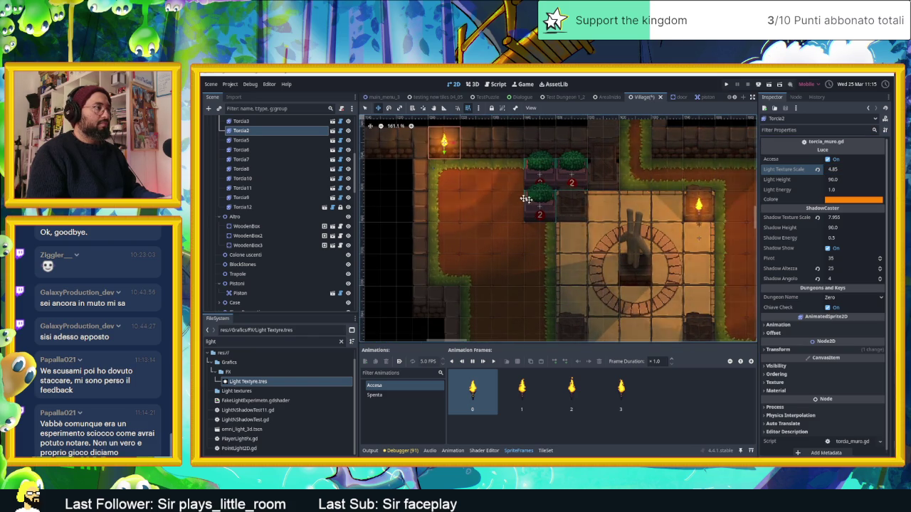
scroll(639, 228, "down", 3)
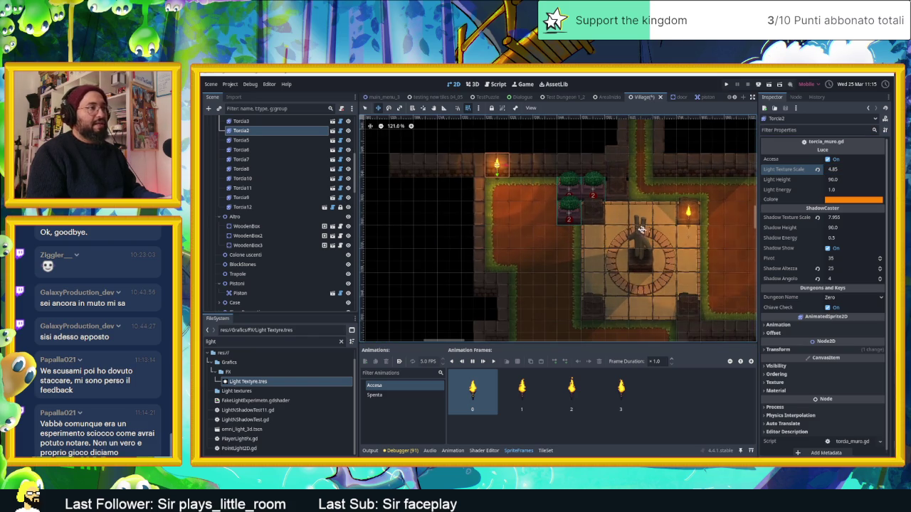
scroll(553, 210, "up", 2)
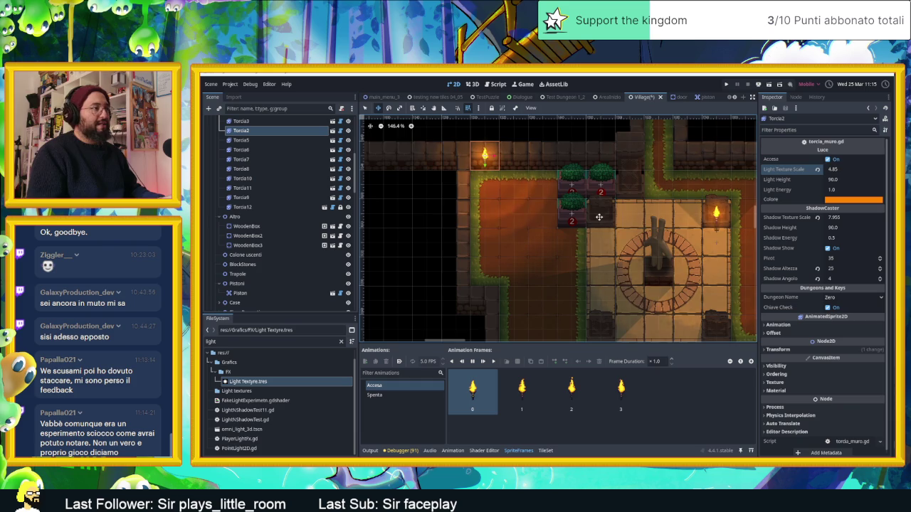
- Set Torcia2's Light Energy to 1.0 and drag the torch slightly right along the wall
left_click(838, 190)
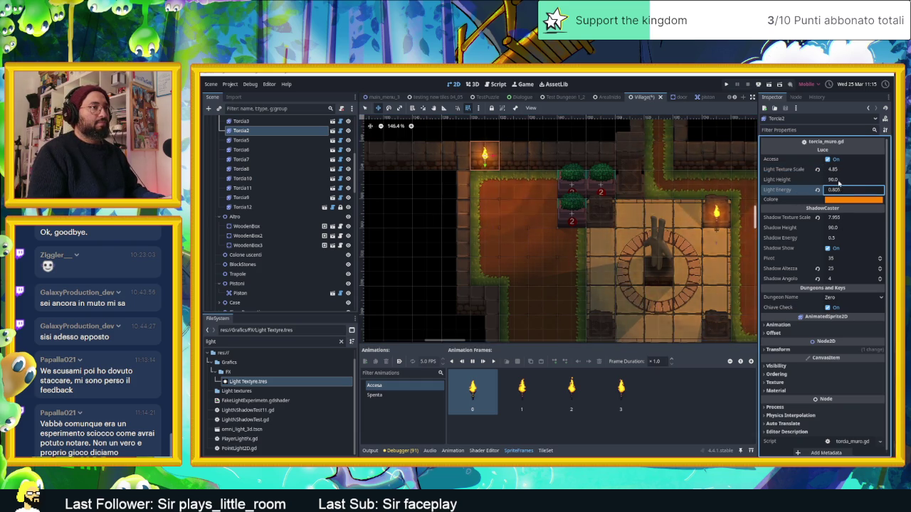
type("1")
key("Return")
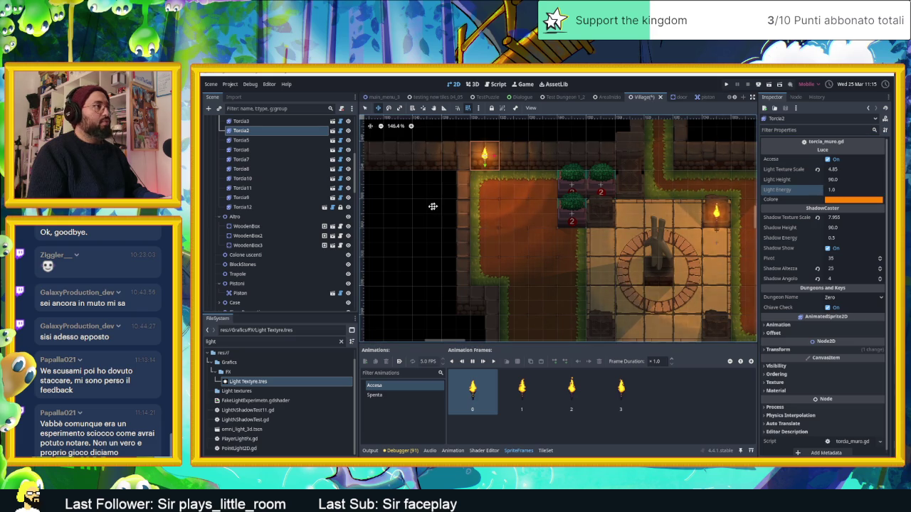
key("q")
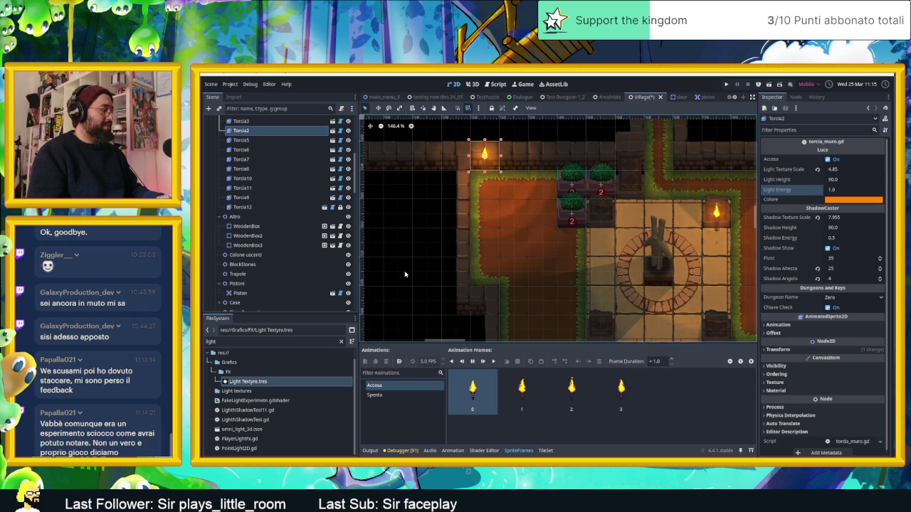
scroll(404, 274, "down", 3)
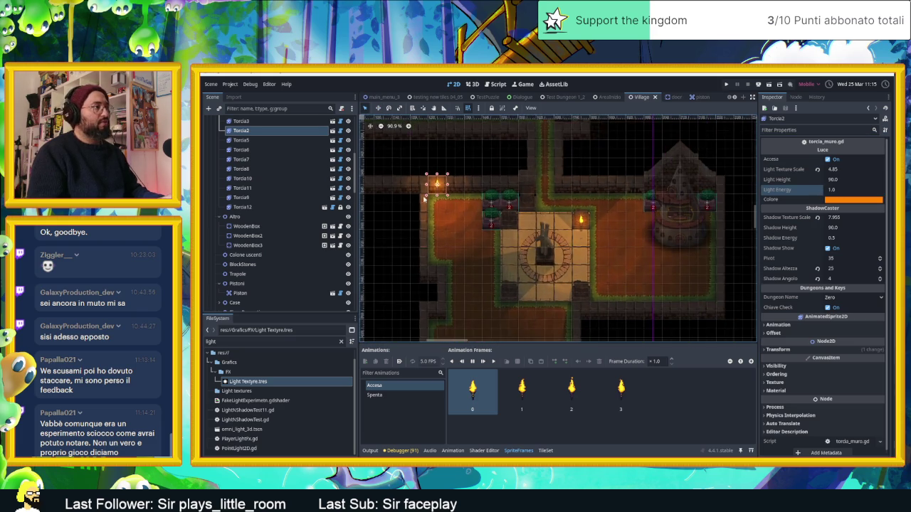
scroll(430, 198, "up", 7)
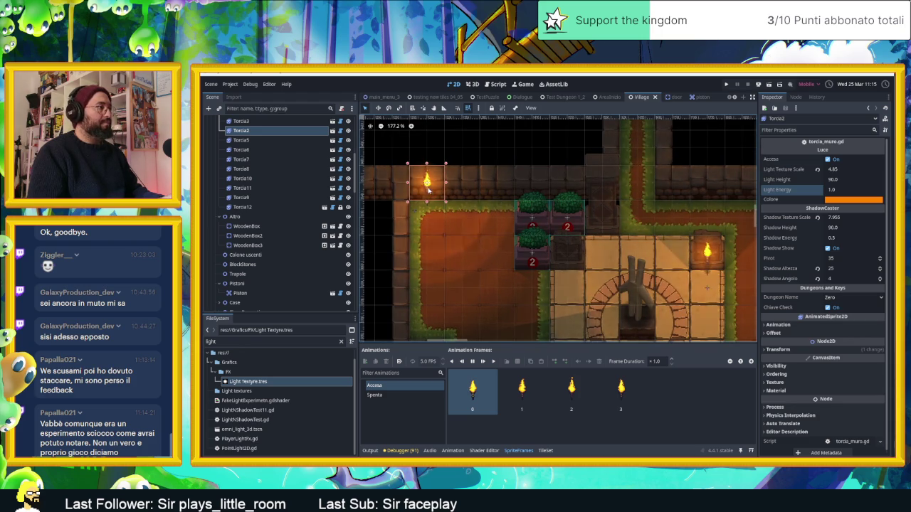
left_click_drag(427, 187, 462, 188)
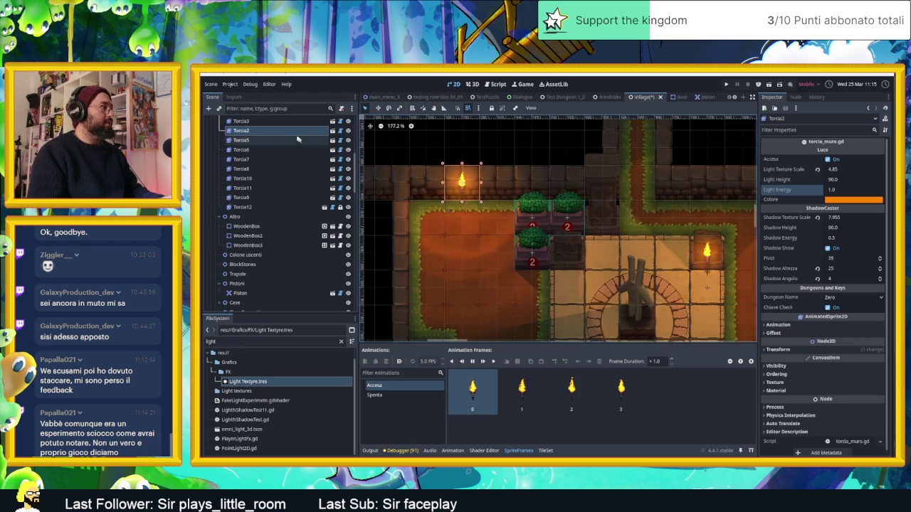
scroll(285, 157, "up", 5)
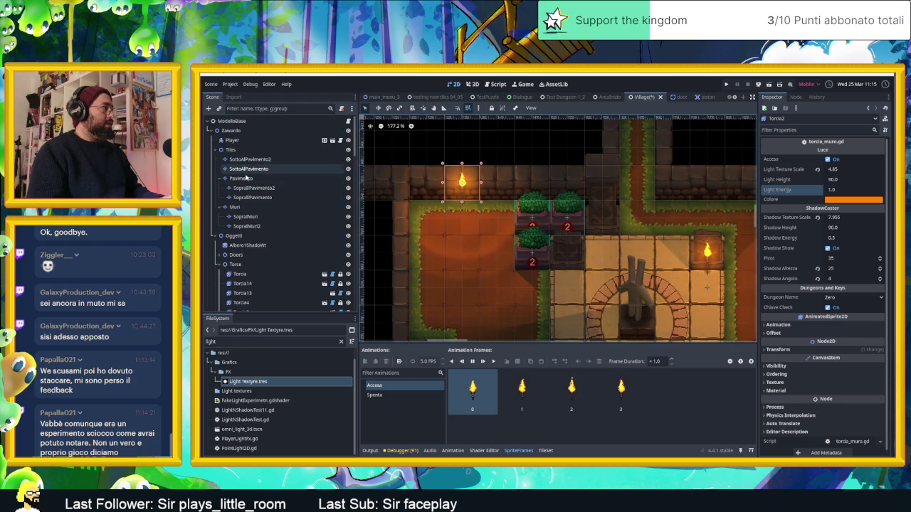
- On the Muri layer, randomly paint four wall tiles along the floor's left edge
left_click(242, 178)
left_click(235, 206)
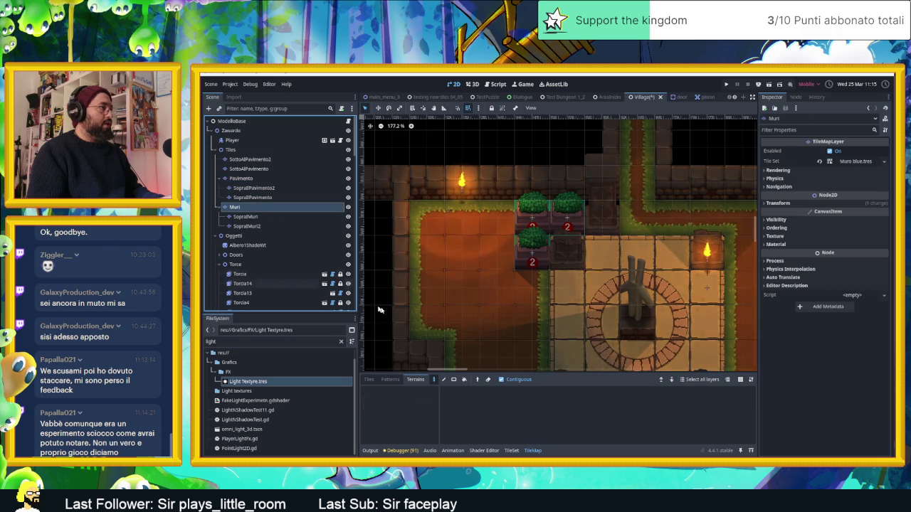
left_click(370, 380)
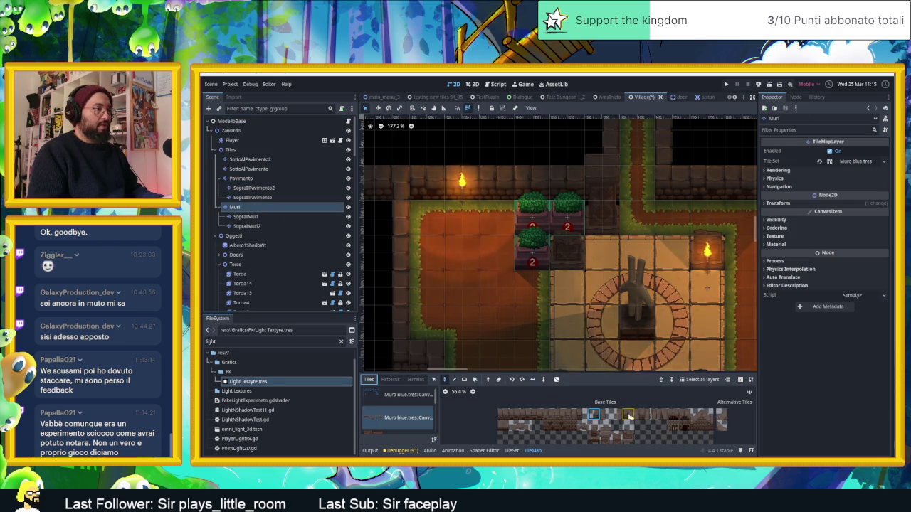
left_click(628, 414)
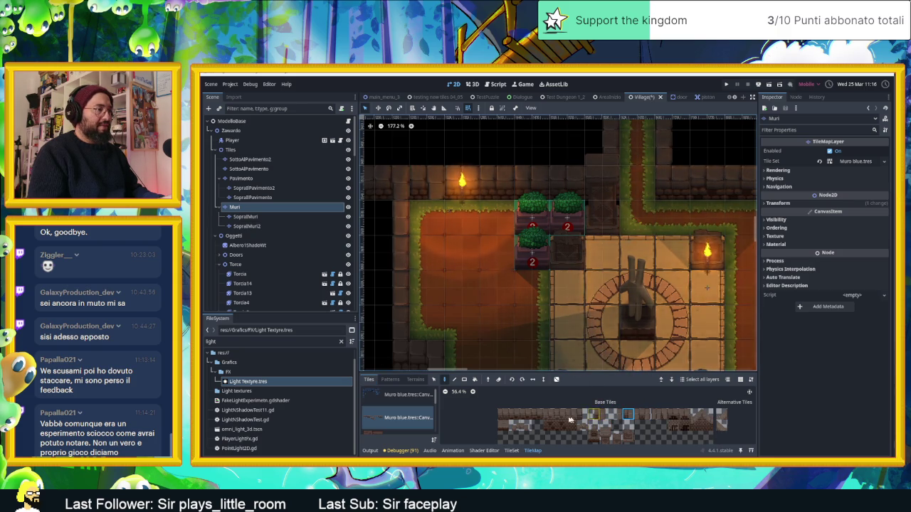
left_click_drag(522, 418, 503, 416)
left_click(556, 379)
mouse_move(427, 256)
left_mouse_down()
mouse_move(432, 214)
mouse_move(370, 267)
left_mouse_up()
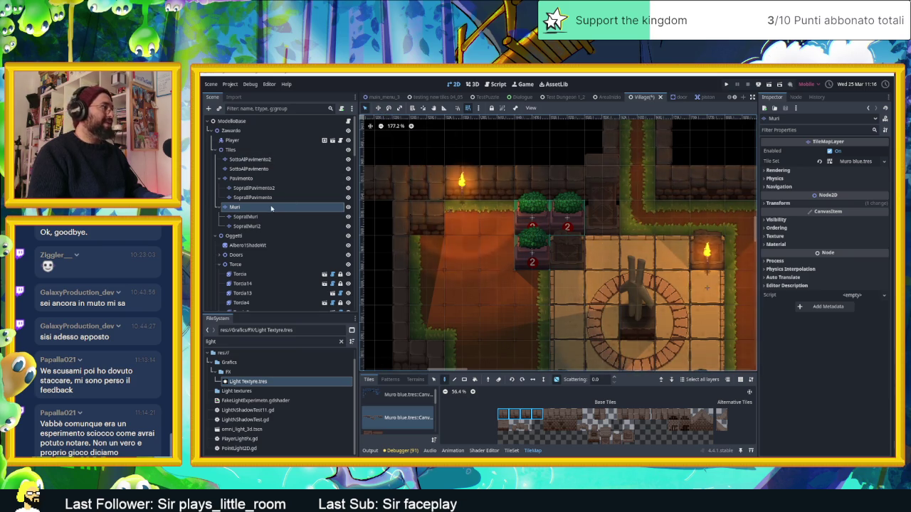
scroll(239, 237, "down", 5)
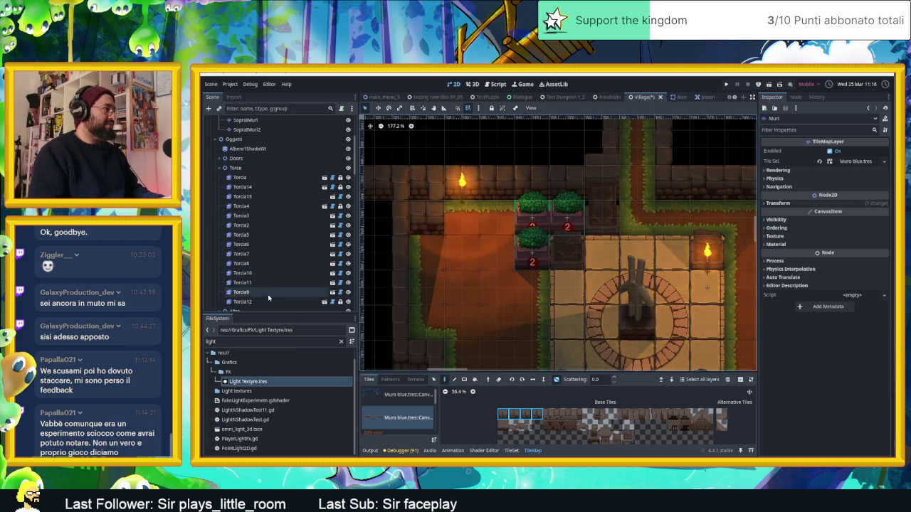
left_click(241, 243)
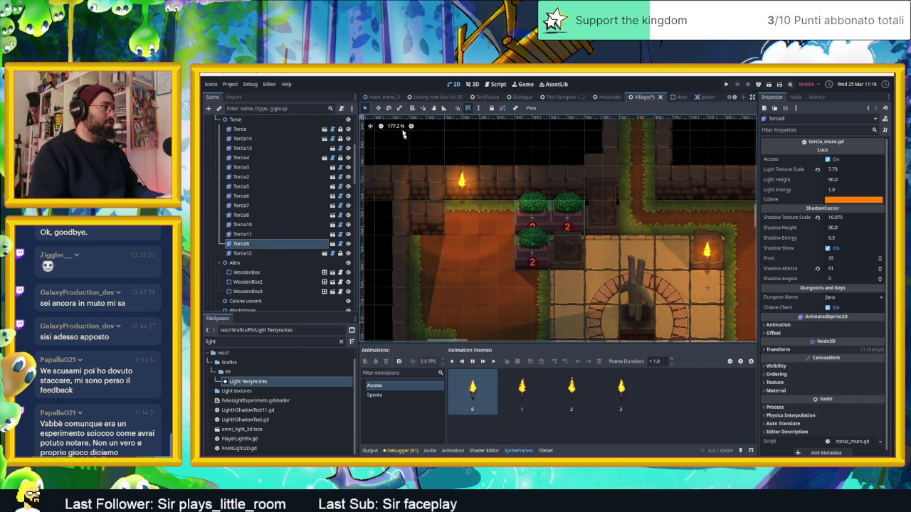
- Select the Torcia2 torch and move it slightly left
left_click(442, 188)
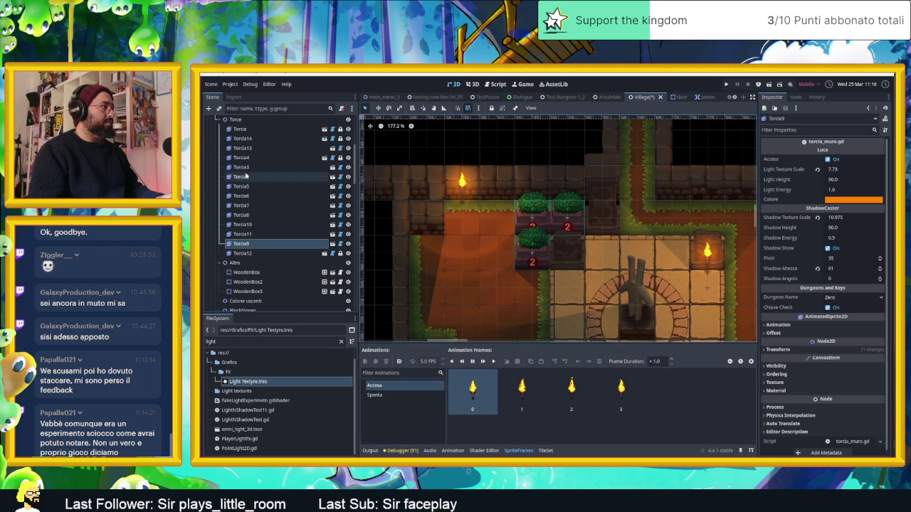
left_click_drag(450, 211, 441, 237)
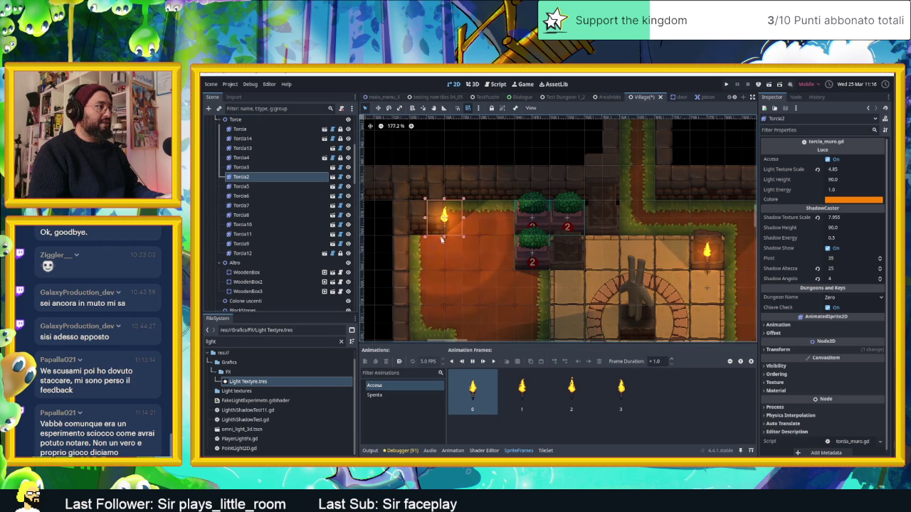
scroll(441, 227, "up", 3)
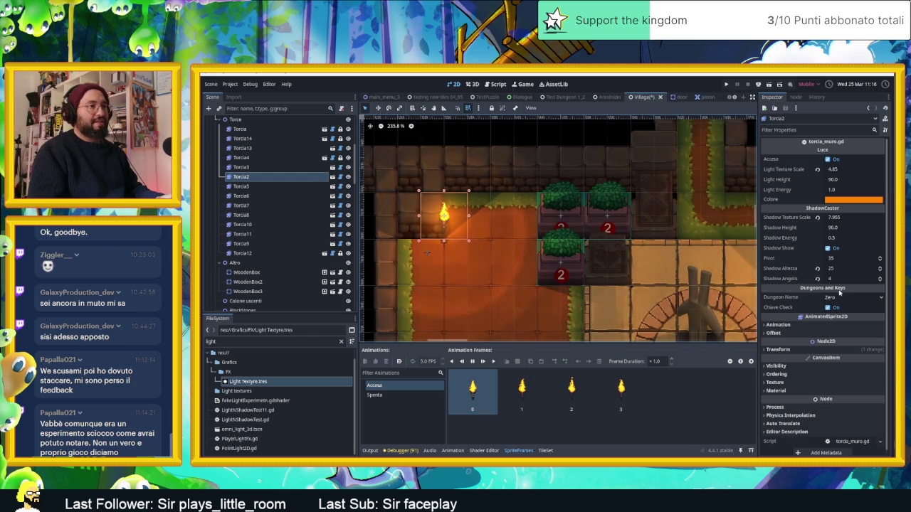
- Set the torch's Shadow Angolo to -4 and save the Village scene
left_click_drag(822, 280, 834, 280)
left_click(834, 280)
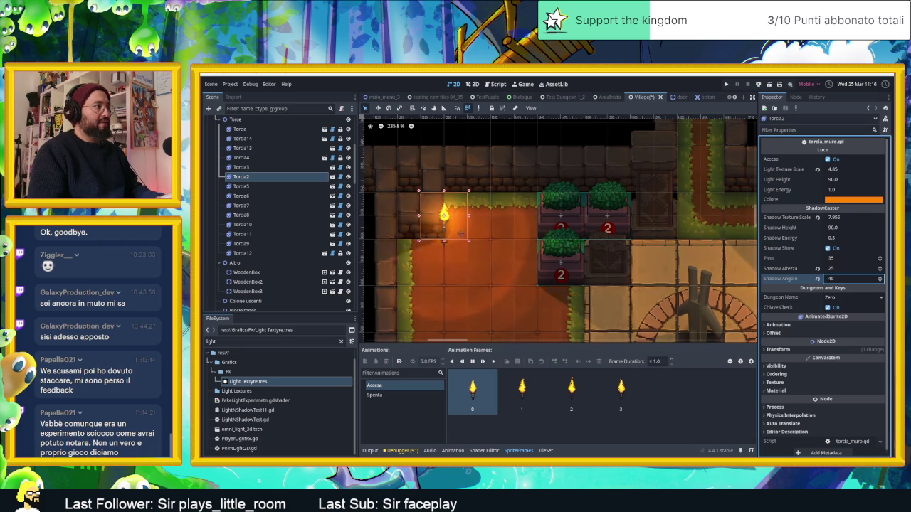
left_click(881, 277)
left_click(880, 282)
left_click(880, 283)
left_click(879, 283)
left_click(880, 283)
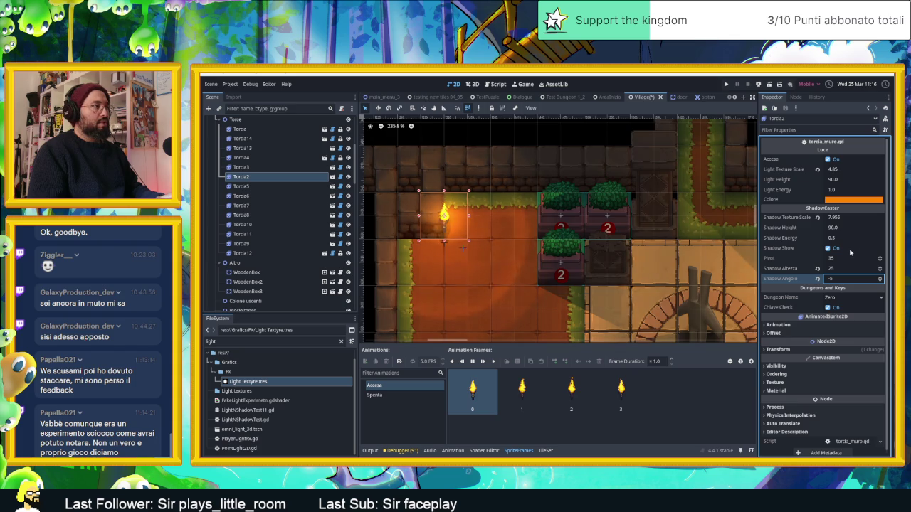
scroll(510, 251, "down", 3)
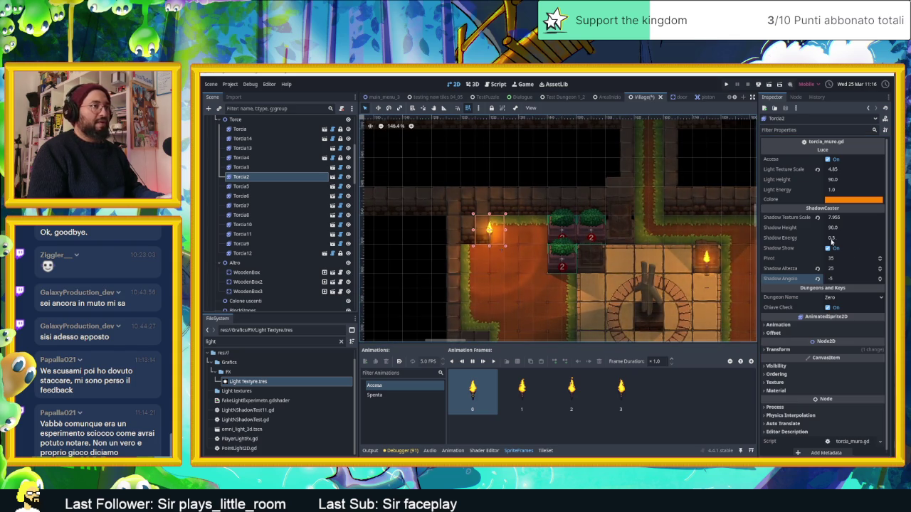
left_click(879, 277)
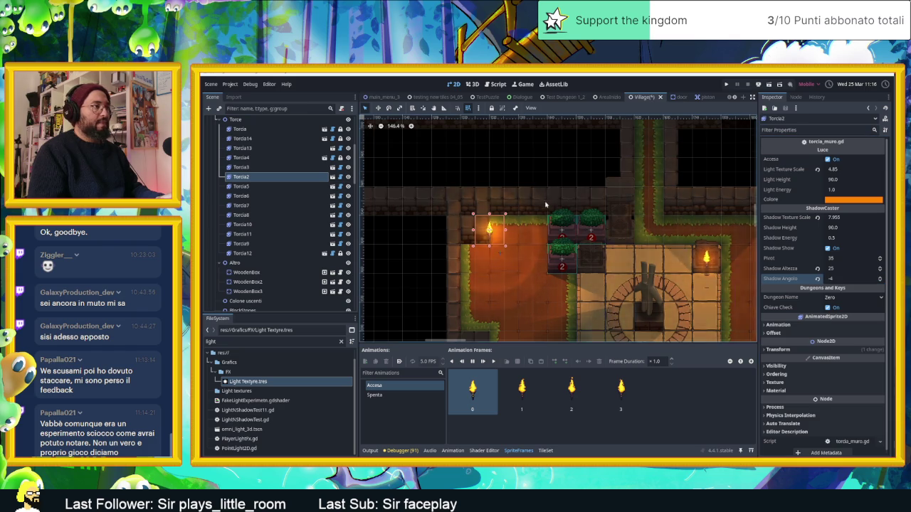
scroll(545, 204, "down", 3)
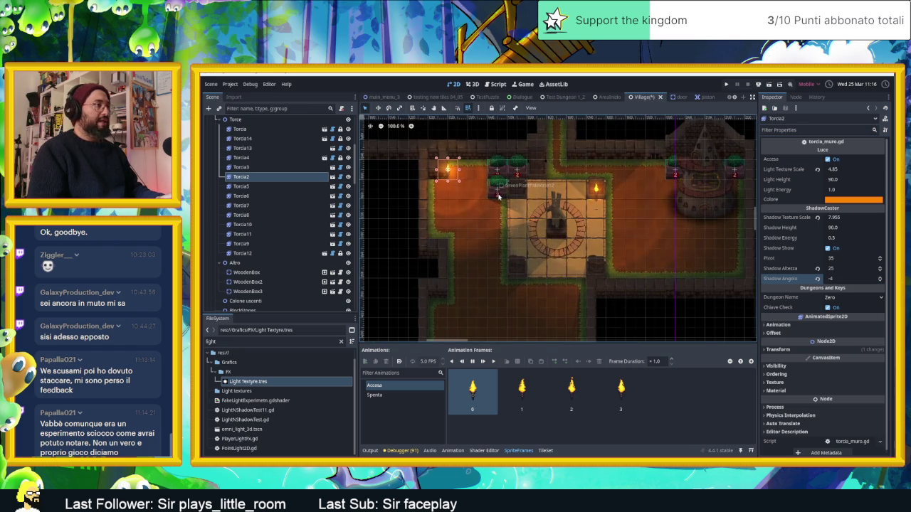
scroll(466, 185, "up", 4)
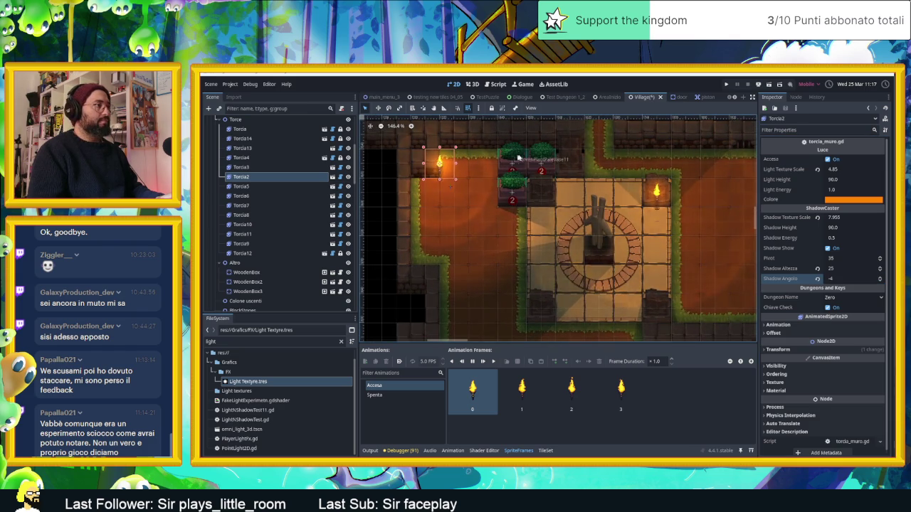
left_click(769, 85)
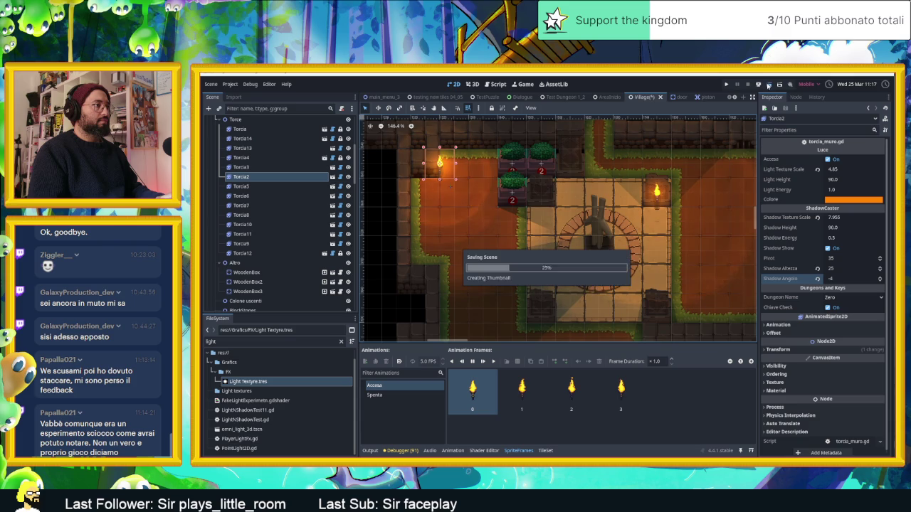